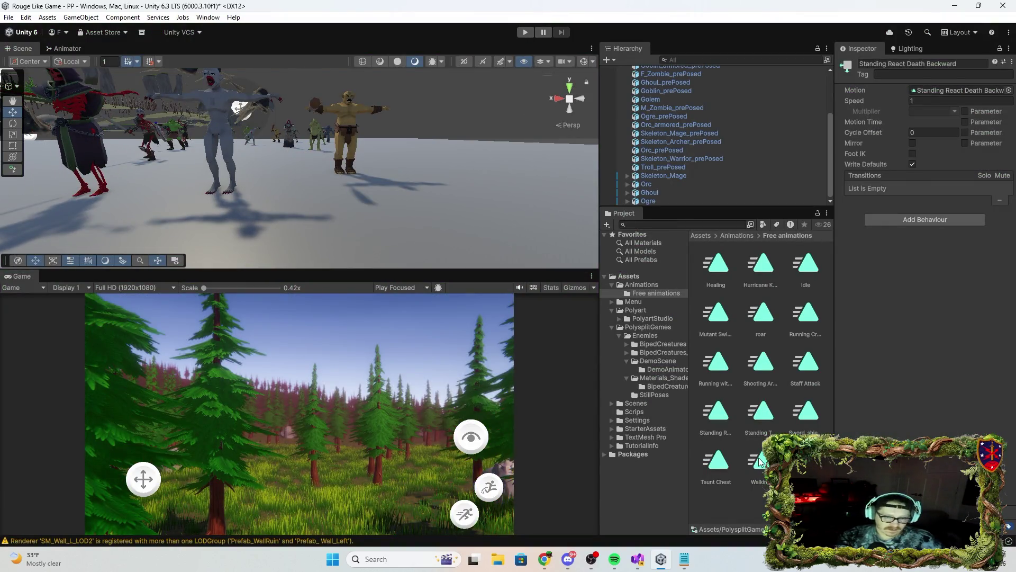
Preview the Standing Taunt, Sword_shield attack and Taunt Chest clips, settling on Standing Taunt.
click(757, 419)
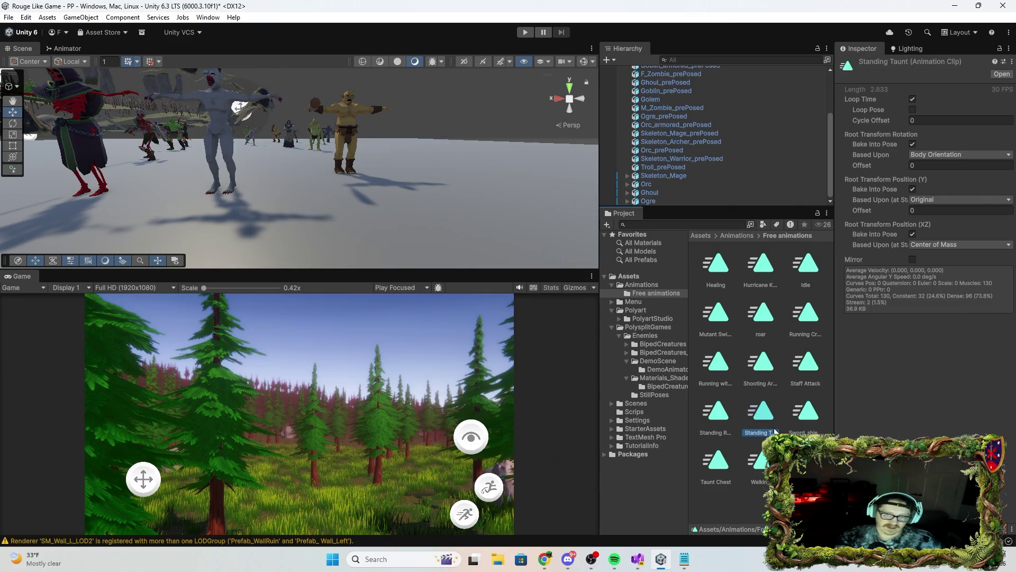
click(805, 418)
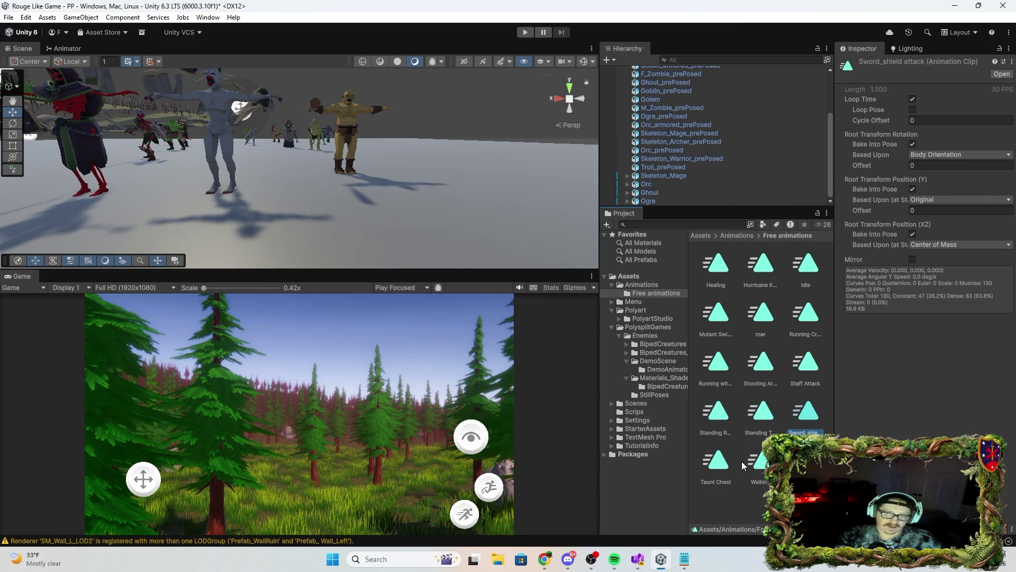
click(720, 469)
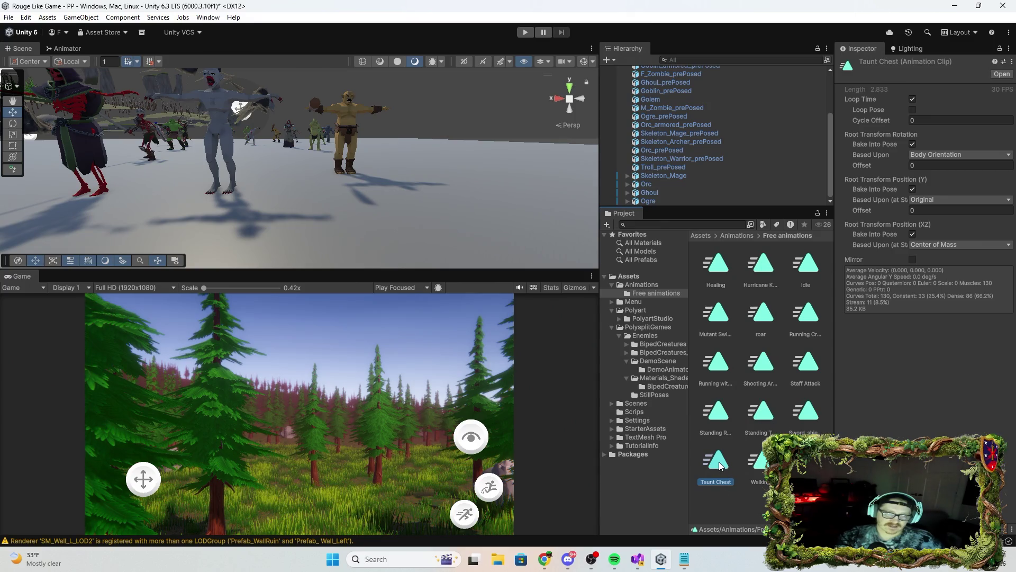
click(759, 424)
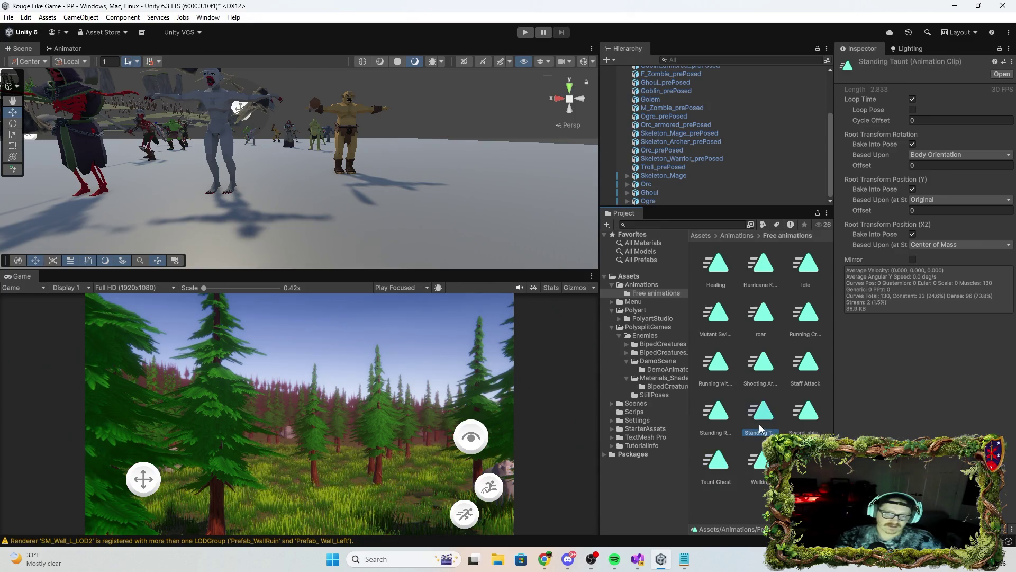
Add Standing Taunt as an Ogre animator state, set it as layer default, and start play-testing.
click(64, 48)
mouse_move(776, 409)
mouse_down()
mouse_move(421, 237)
mouse_move(418, 212)
mouse_move(294, 218)
mouse_up()
right_click(312, 219)
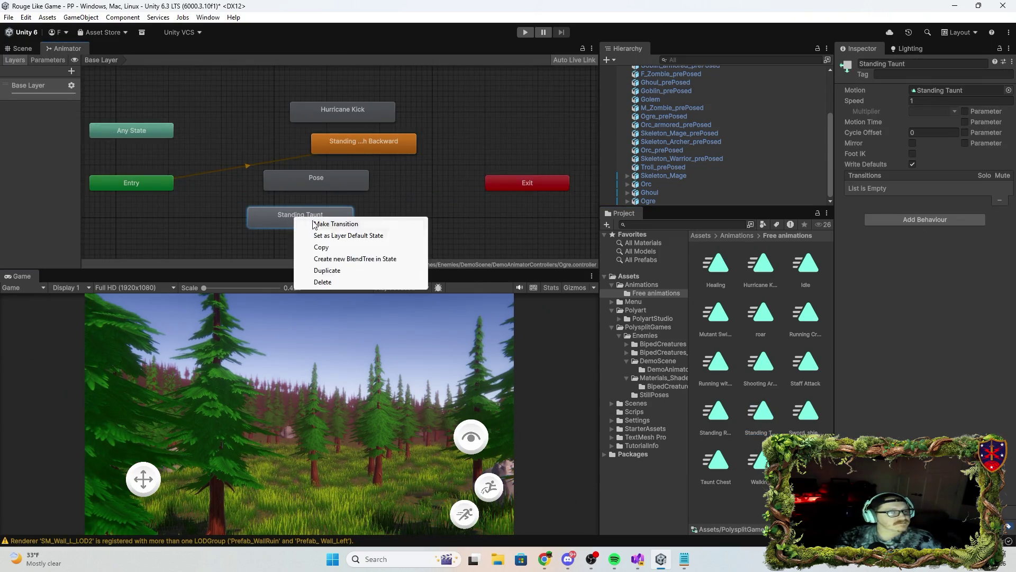
click(344, 235)
click(22, 48)
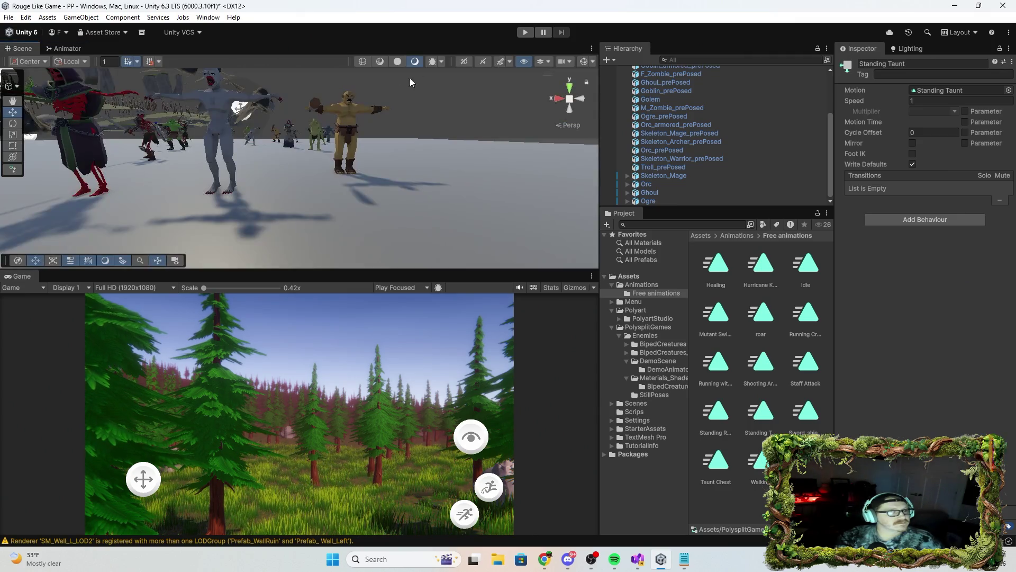
click(525, 32)
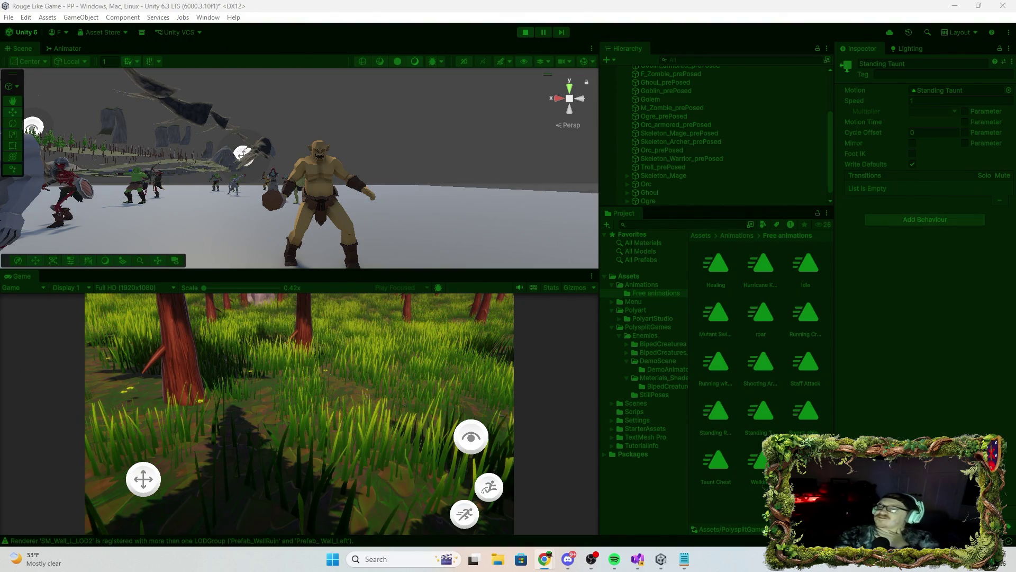
click(523, 31)
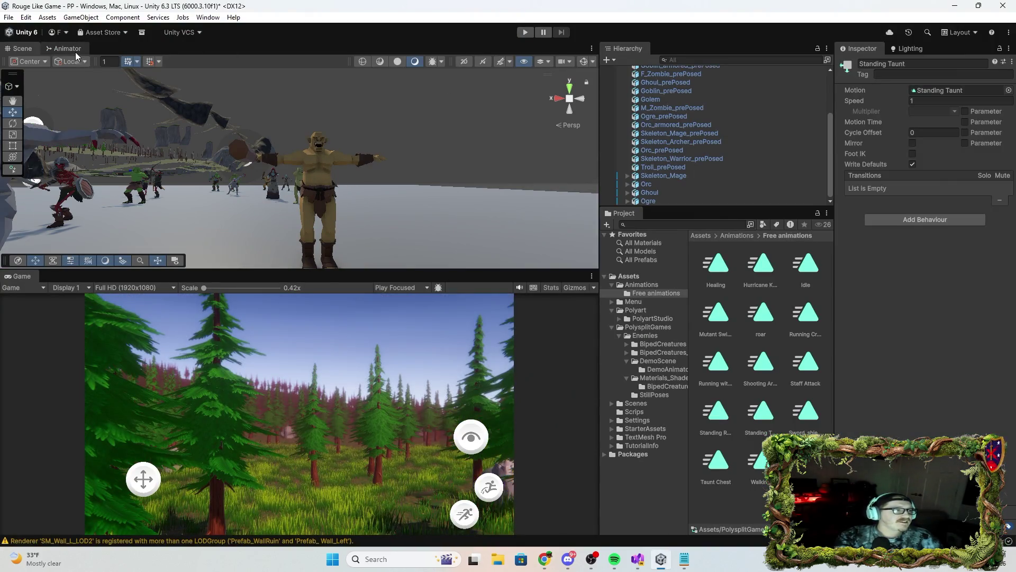
Drag the roar clip into the Ogre animator graph and make it the layer default state.
click(74, 50)
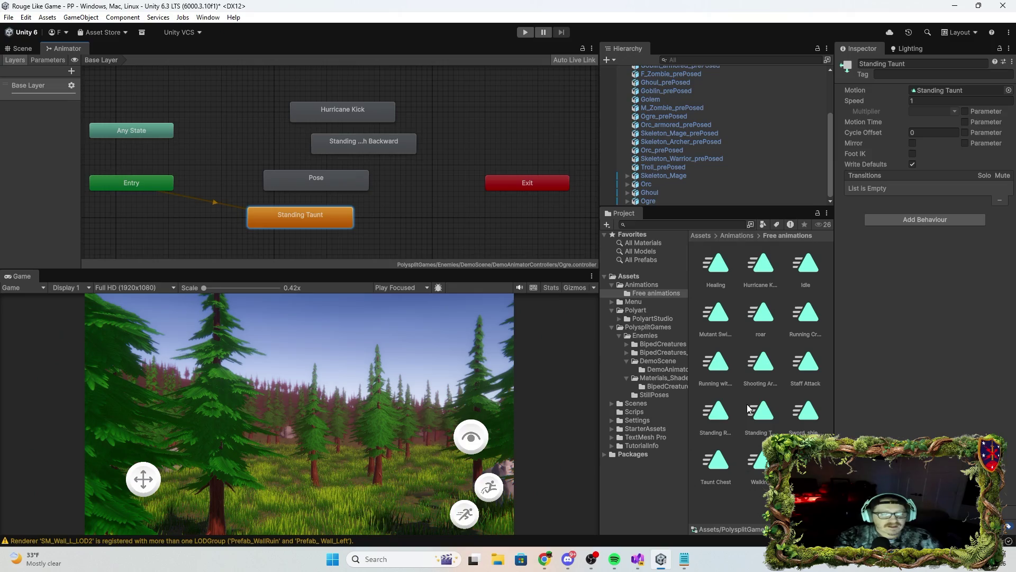
click(804, 415)
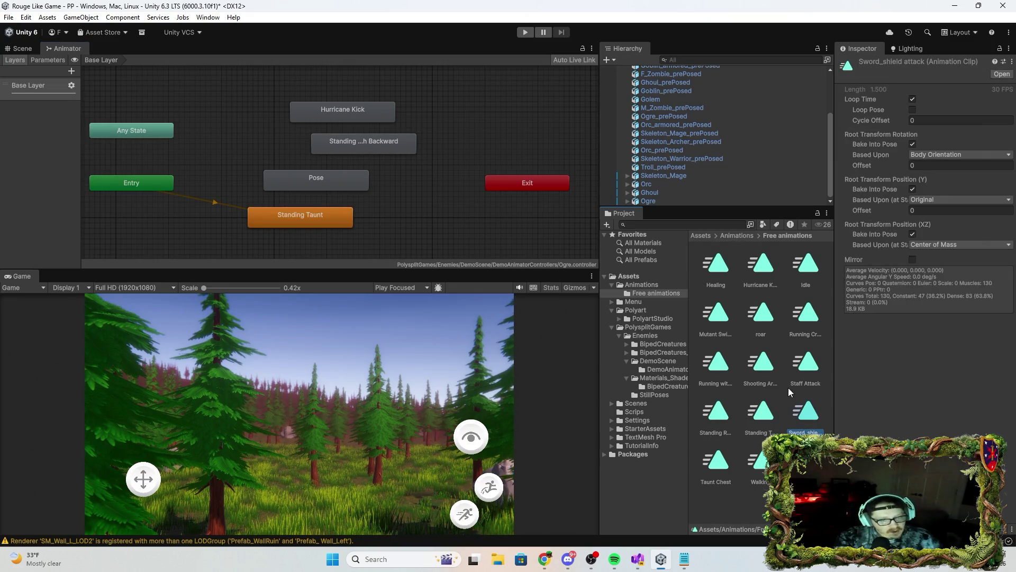
click(768, 318)
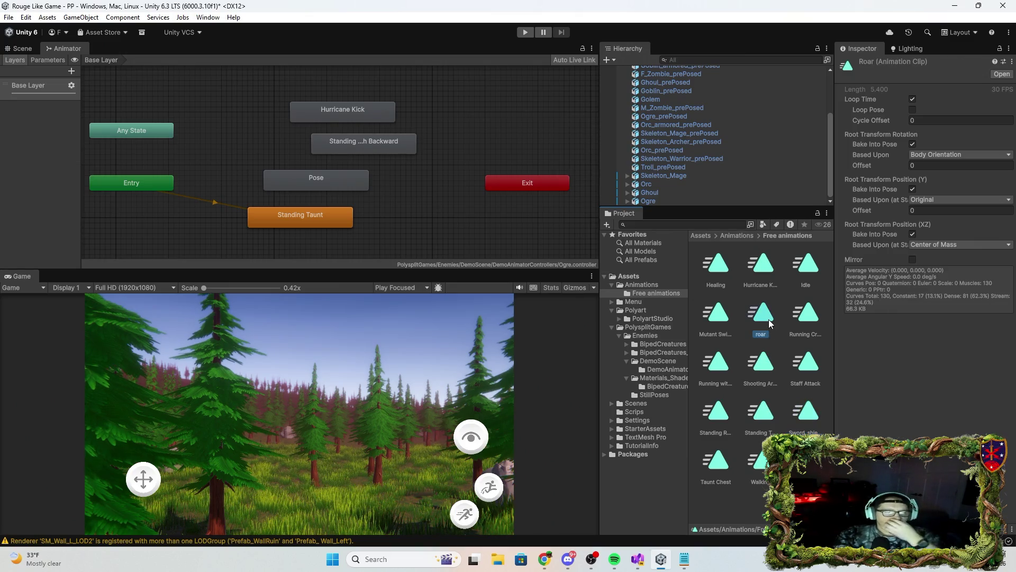
mouse_move(763, 318)
mouse_down()
mouse_move(240, 153)
mouse_move(233, 110)
mouse_move(200, 107)
mouse_up()
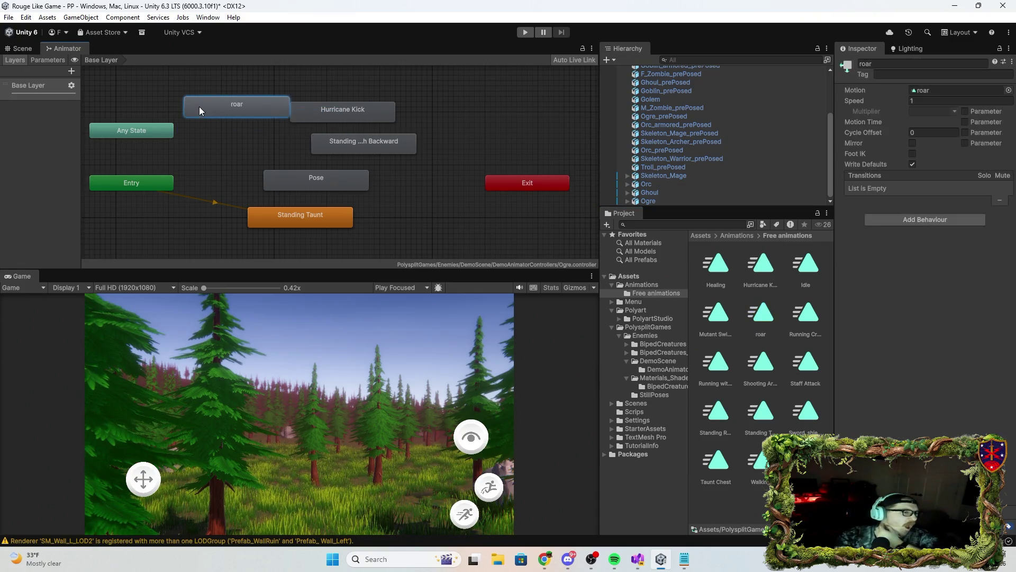
right_click(224, 106)
click(283, 125)
click(283, 125)
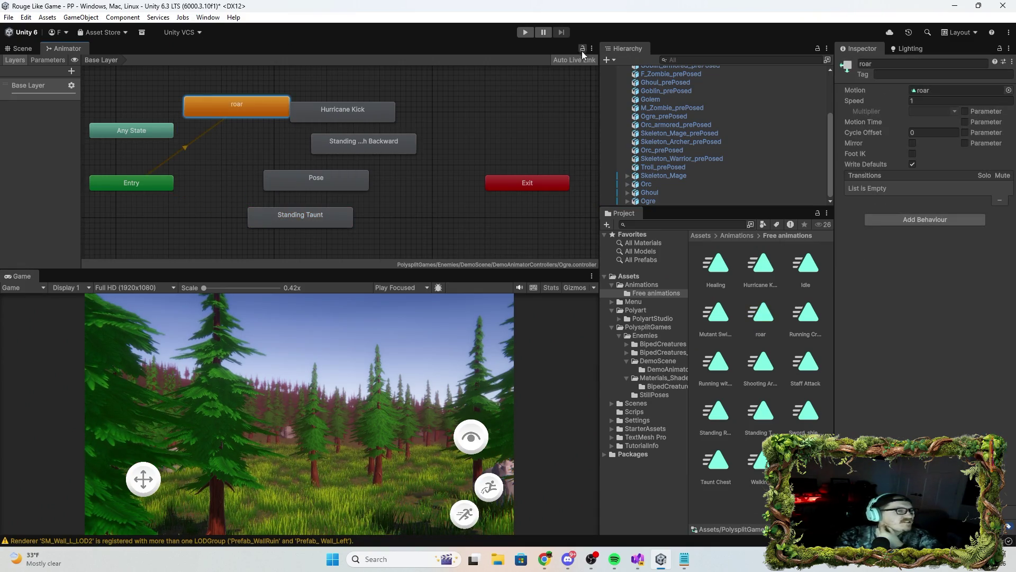
click(21, 51)
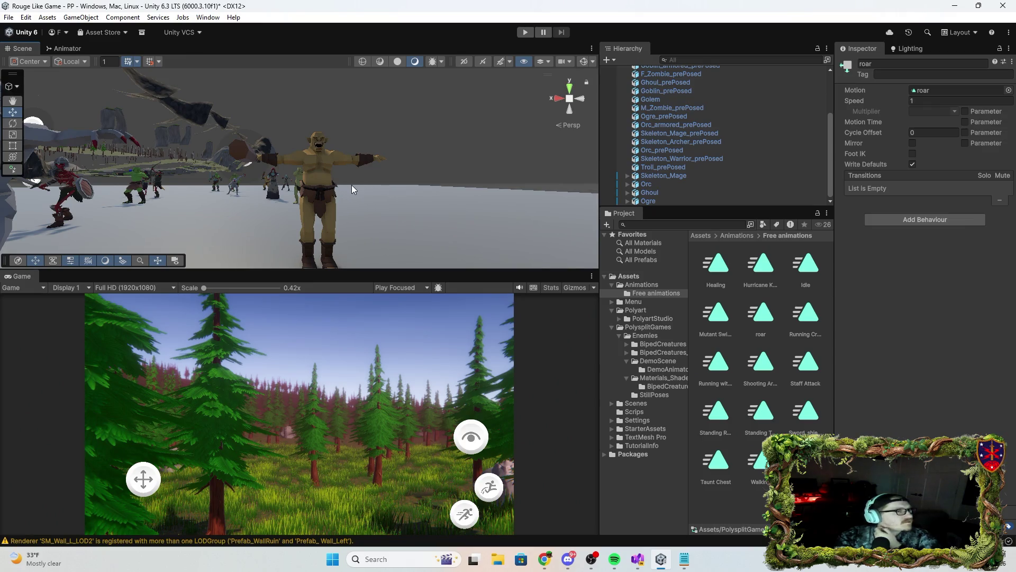
Run a play-test to watch the ogre roar, stop it, and reopen the Animator graph.
click(522, 32)
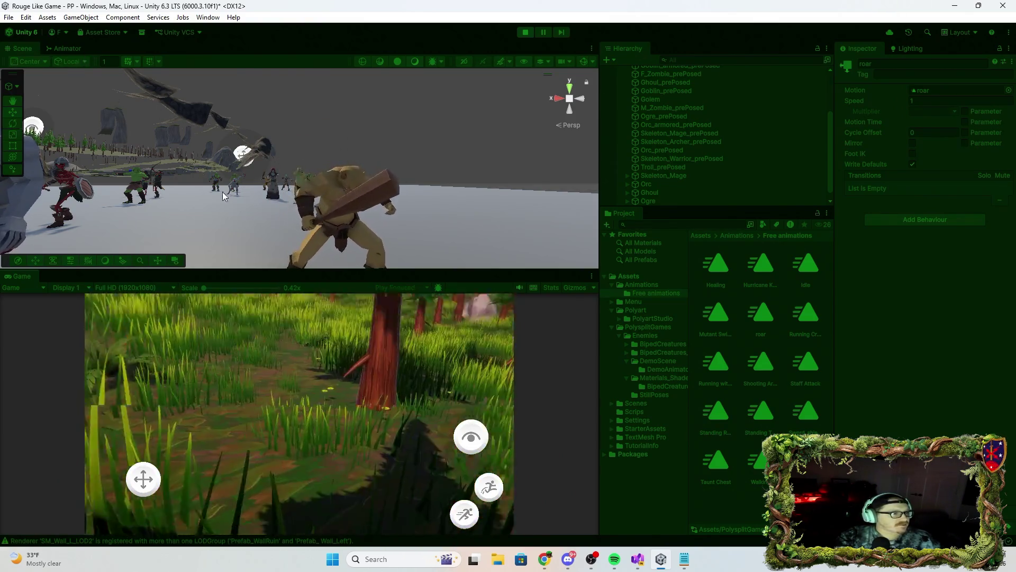
click(522, 31)
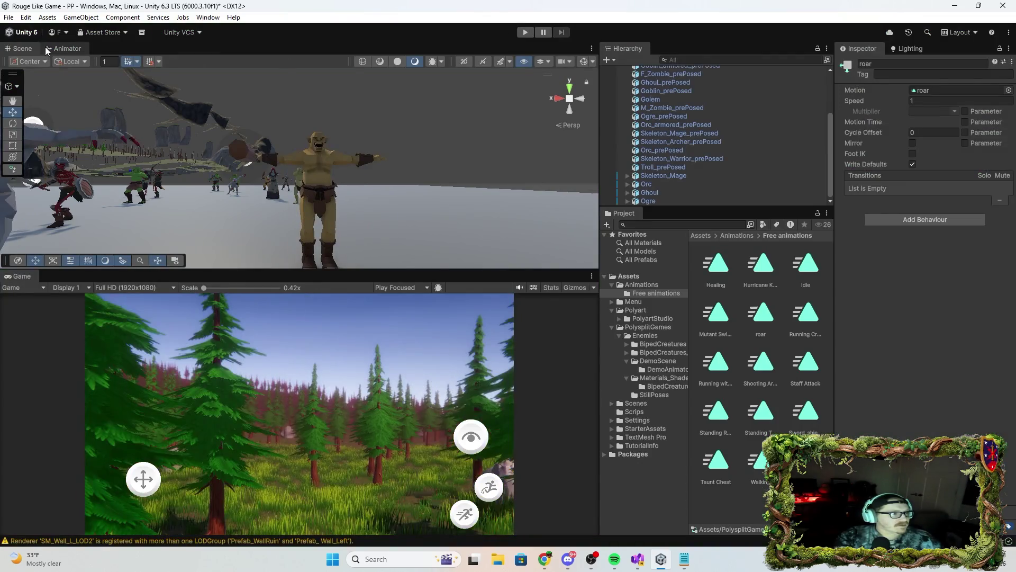
click(49, 48)
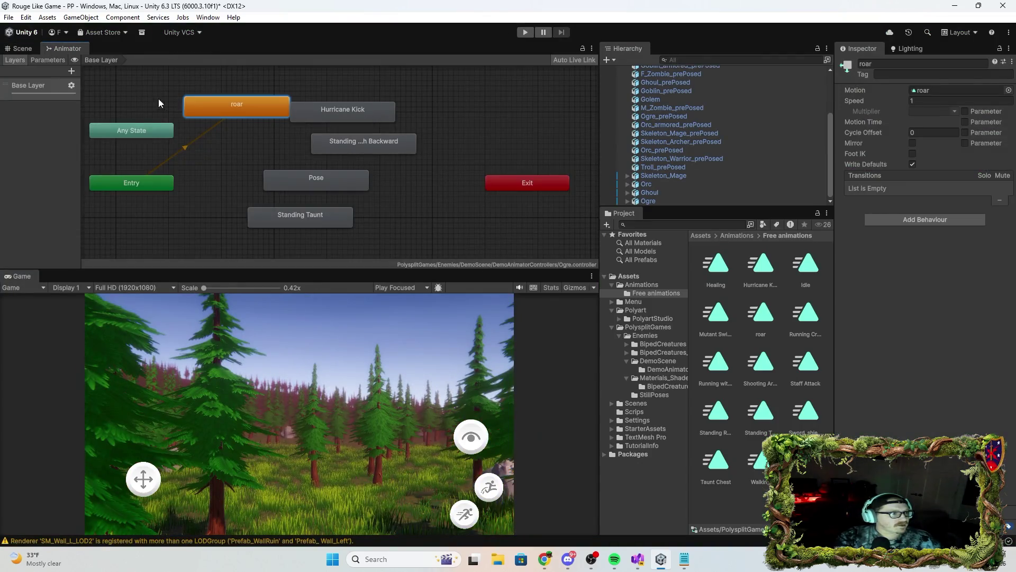
Set Pose as the Ogre's layer default state and delete the roar state.
right_click(329, 184)
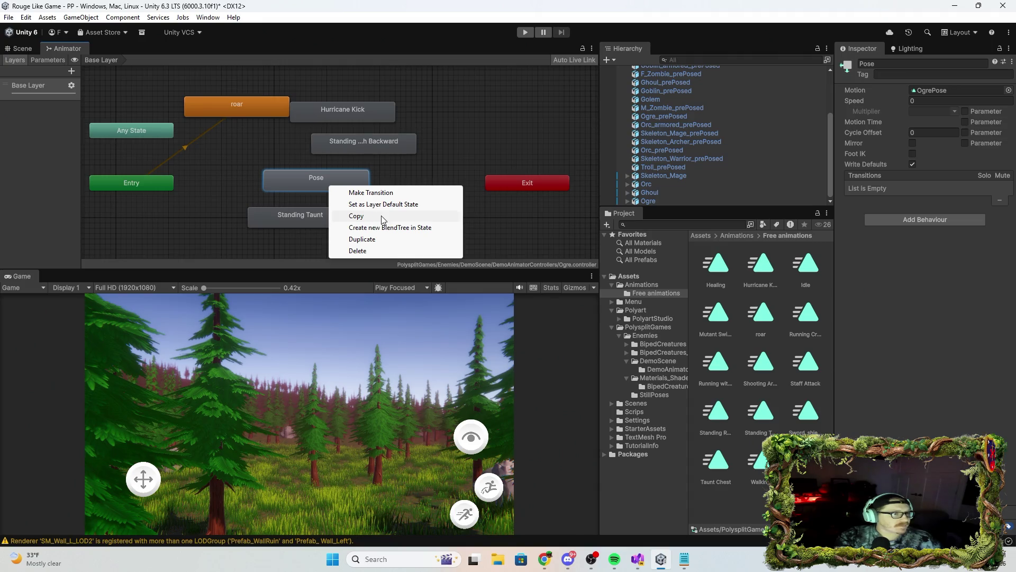
click(383, 204)
click(220, 112)
right_click(220, 112)
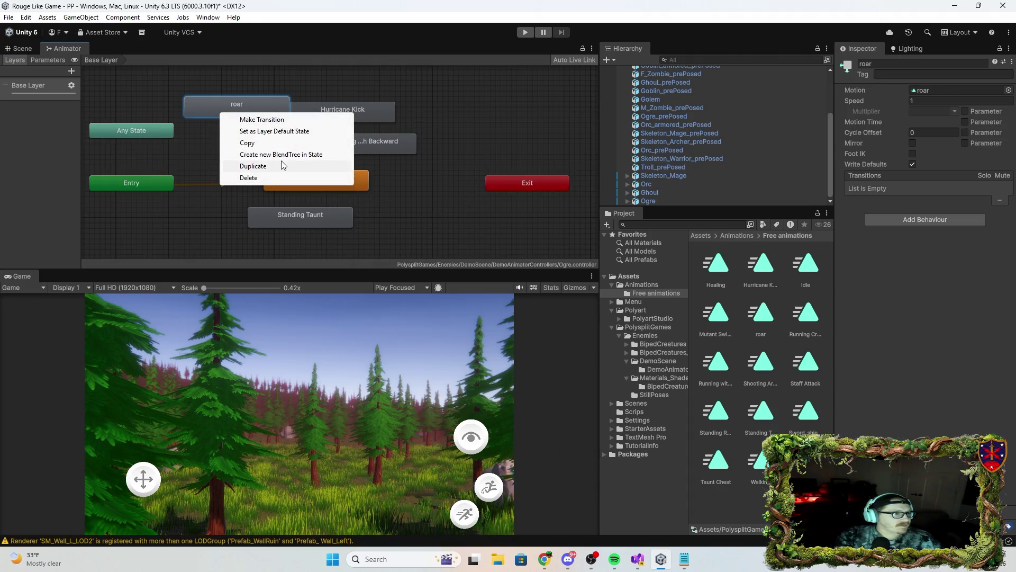
click(264, 180)
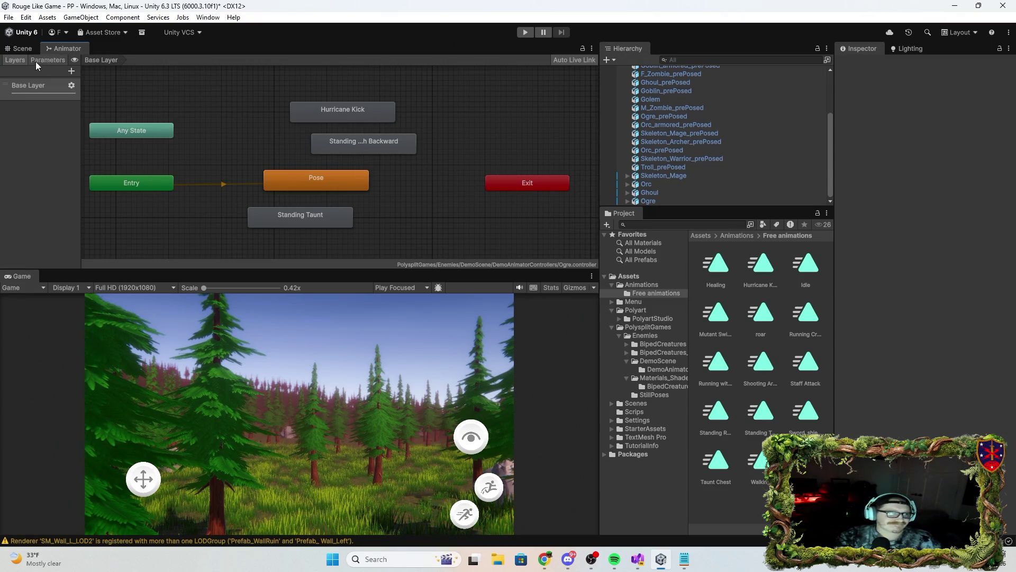
click(21, 48)
Fly the scene camera to the golem and set Golem (1) Scale Y and Z to 10.
key(w)
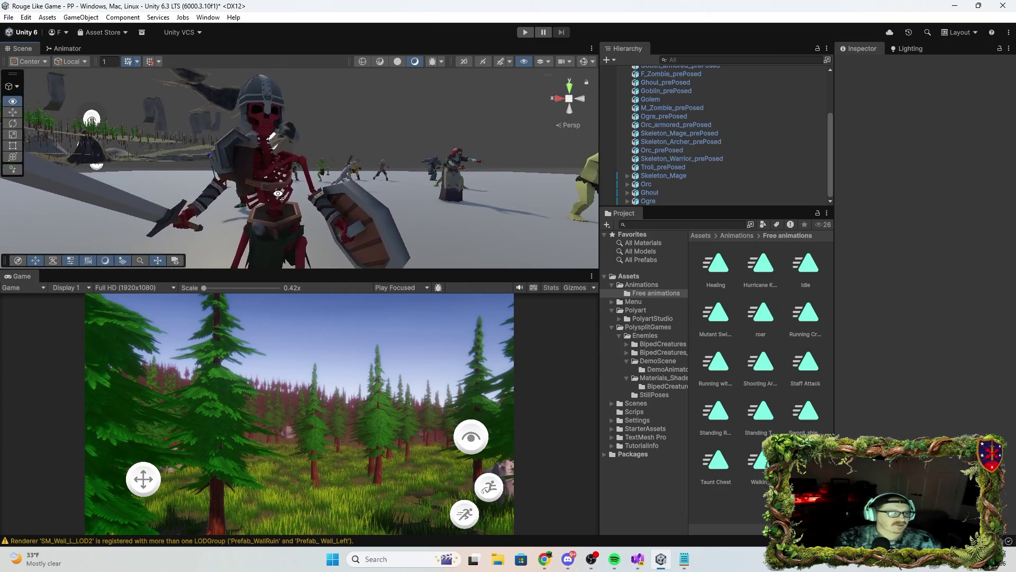
key(w)
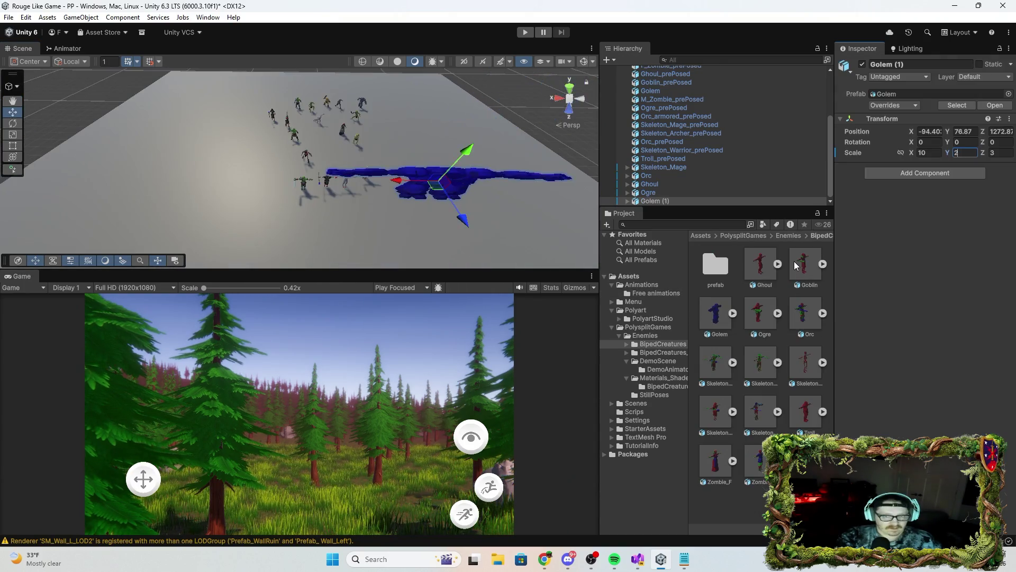
key(BackSpace)
text(10)
key(Tab)
text(10)
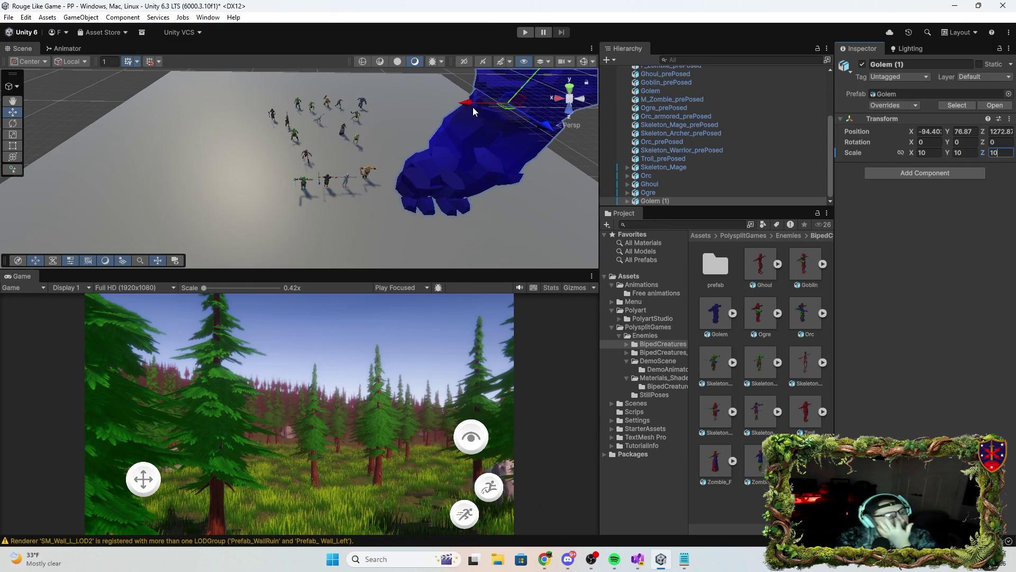
Nudge Golem (1) slightly along X and add an Animator component to it.
drag(472, 106, 497, 106)
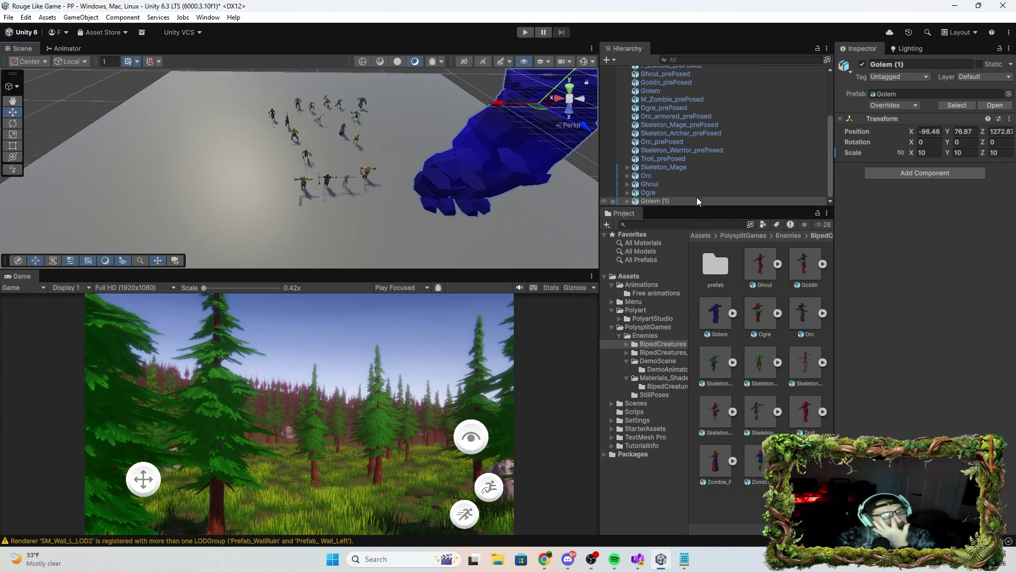
click(930, 174)
click(894, 224)
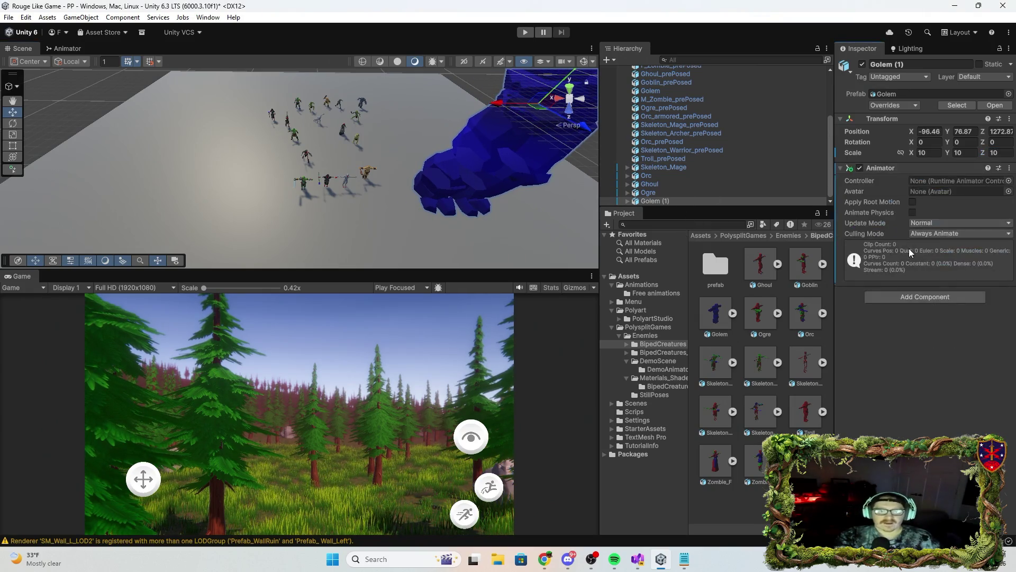
Assign the Golem controller and Skeleton_ArcherAvatar avatar, then check the Golem state graph.
click(1009, 180)
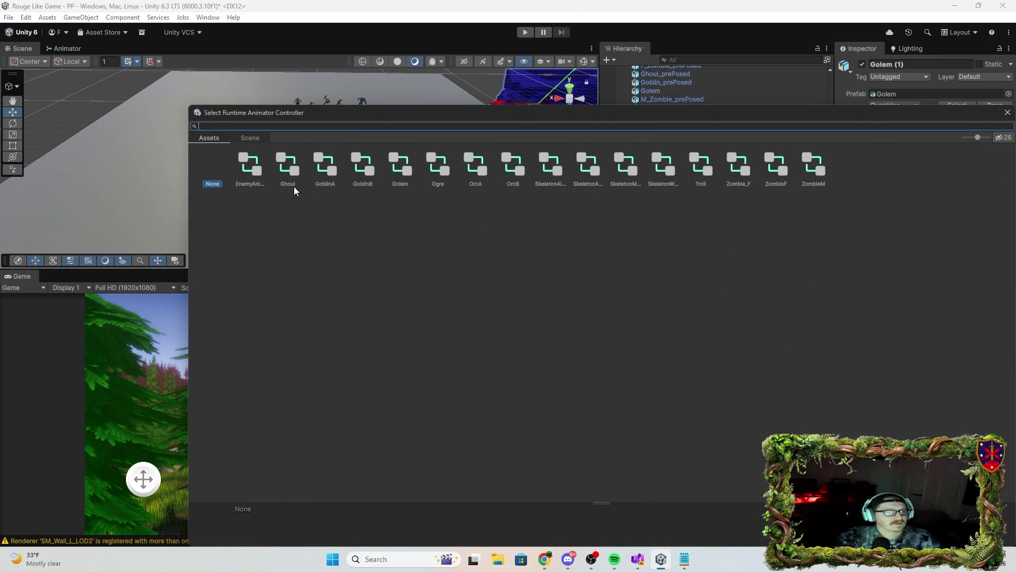
click(404, 161)
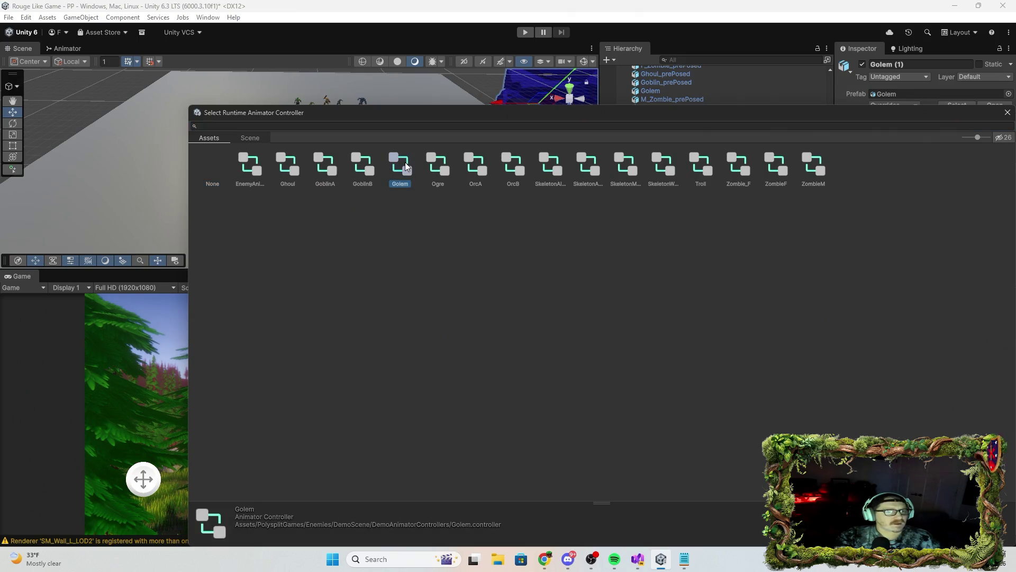
double_click(405, 162)
click(1009, 191)
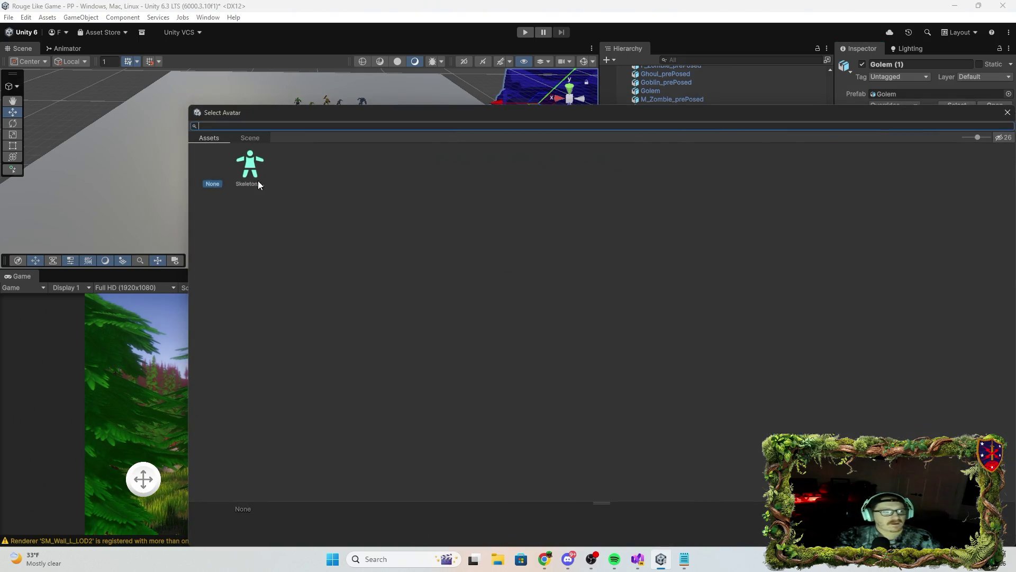
double_click(259, 180)
click(66, 48)
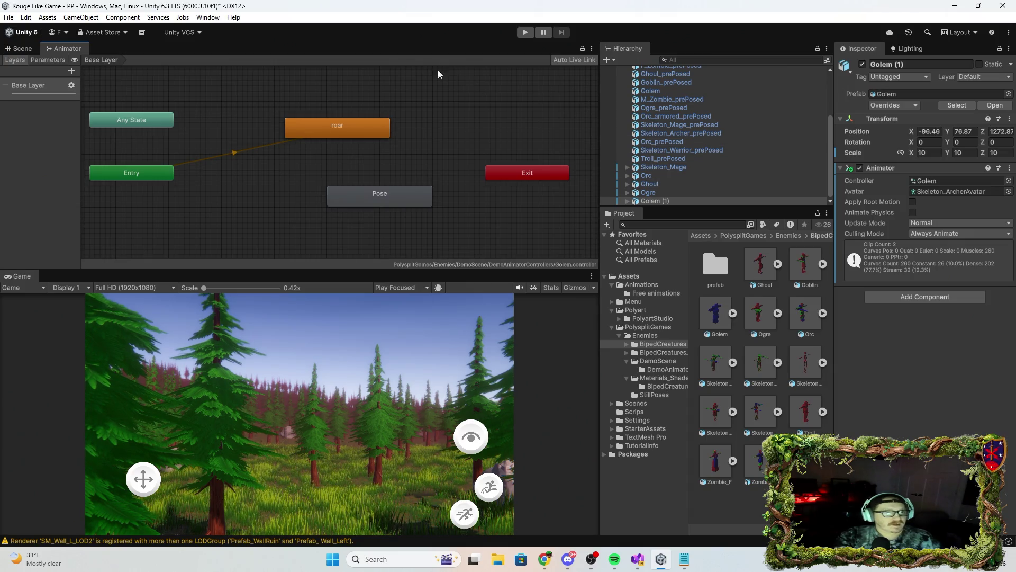
click(16, 48)
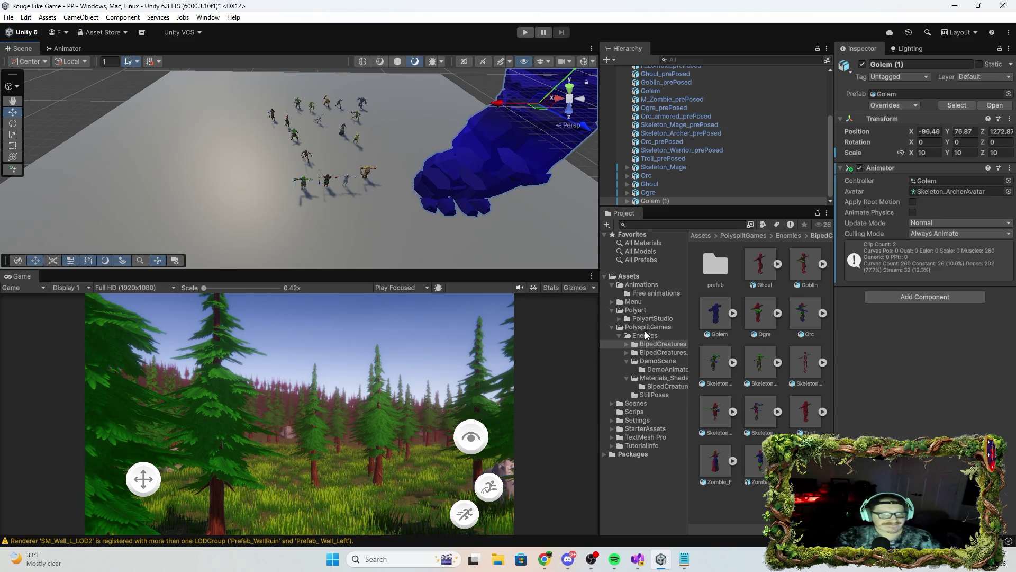
Apply the RGBRecolor_Body_Golem material from BipedCreatures to the golem and start Play mode.
click(653, 387)
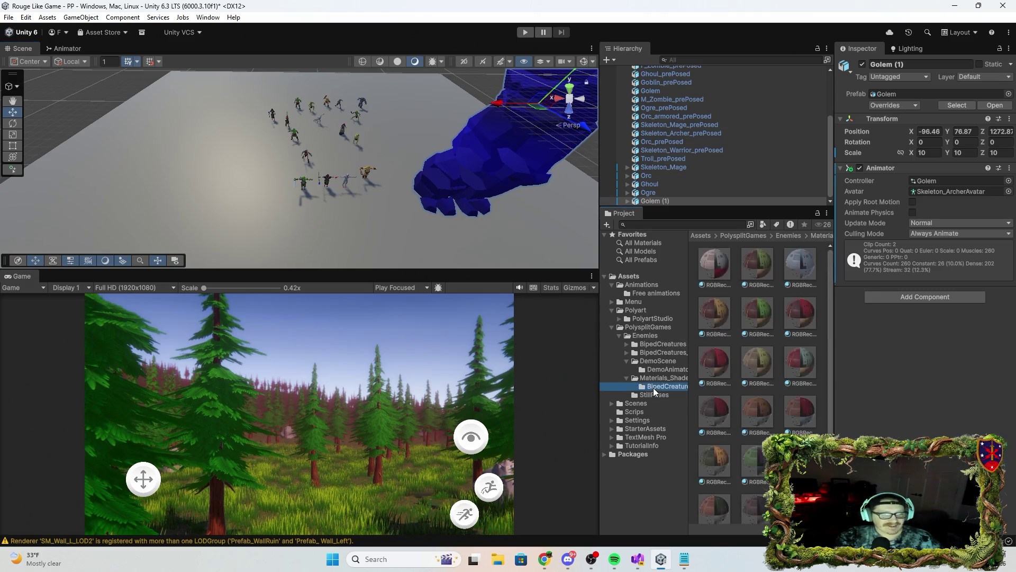
click(749, 271)
click(798, 270)
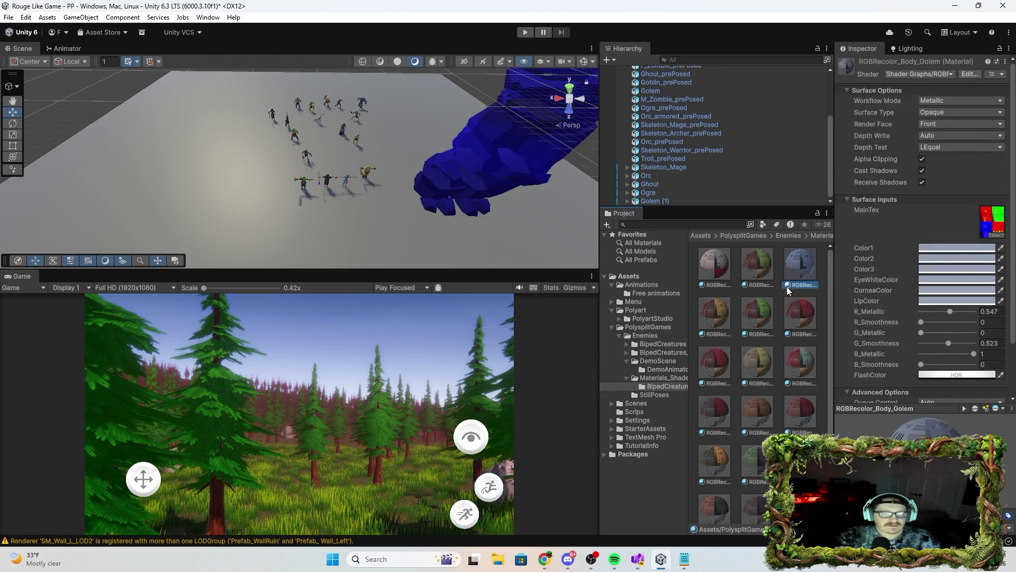
mouse_move(800, 272)
mouse_down()
mouse_move(786, 253)
mouse_move(525, 260)
mouse_move(519, 146)
mouse_up()
mouse_move(563, 193)
mouse_down()
mouse_move(570, 77)
mouse_move(502, 129)
mouse_up()
click(525, 32)
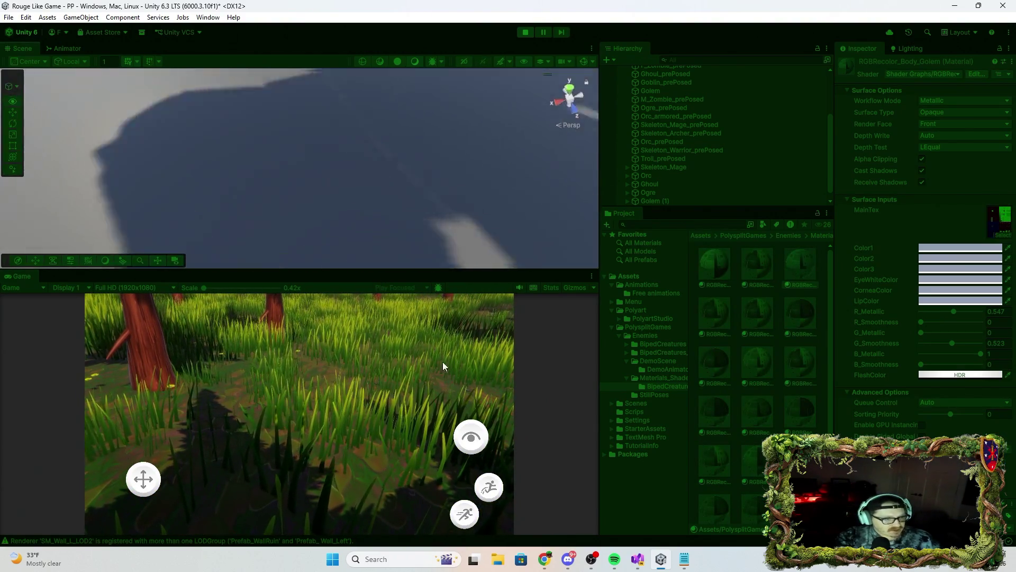
drag(369, 100, 349, 110)
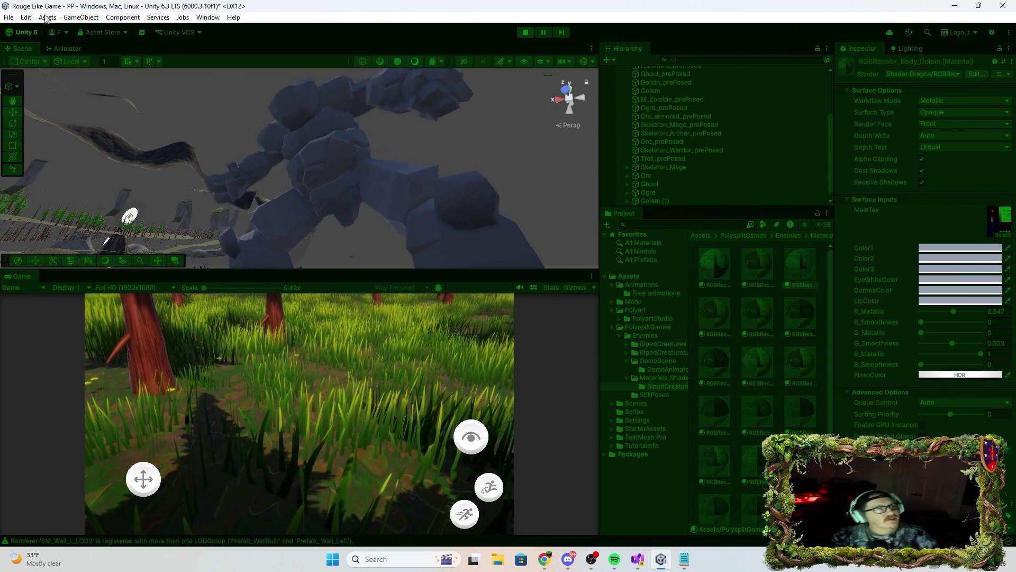
Exit Play mode and save the PP scene.
click(525, 32)
click(9, 17)
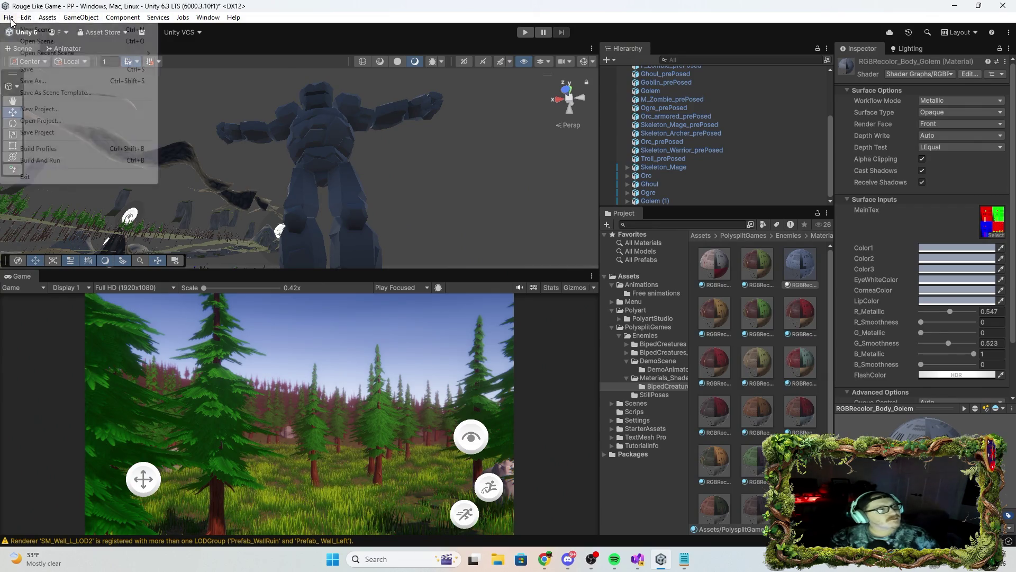
click(46, 69)
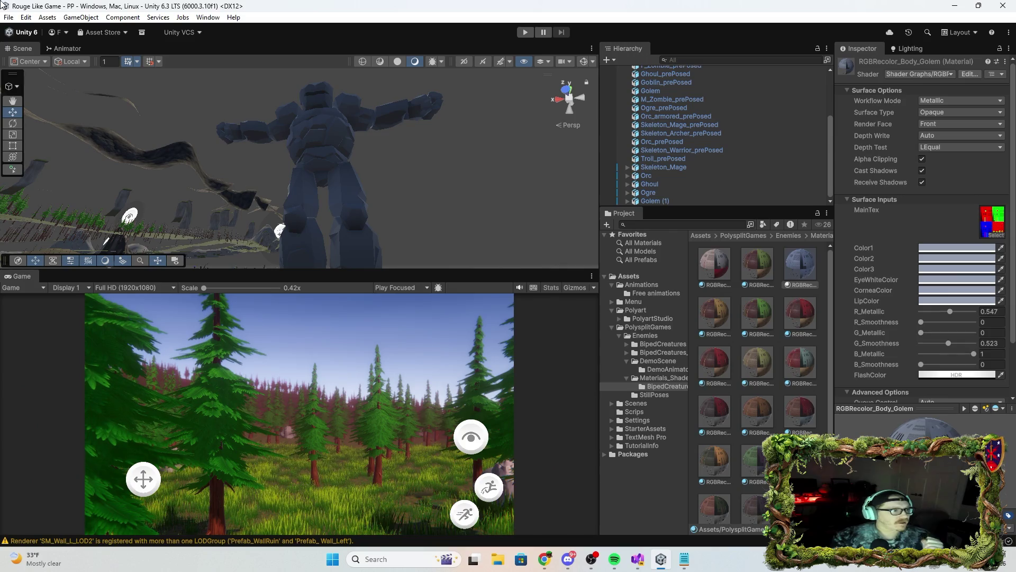
Browse the File and Edit menus looking for a scene-opening command.
click(23, 17)
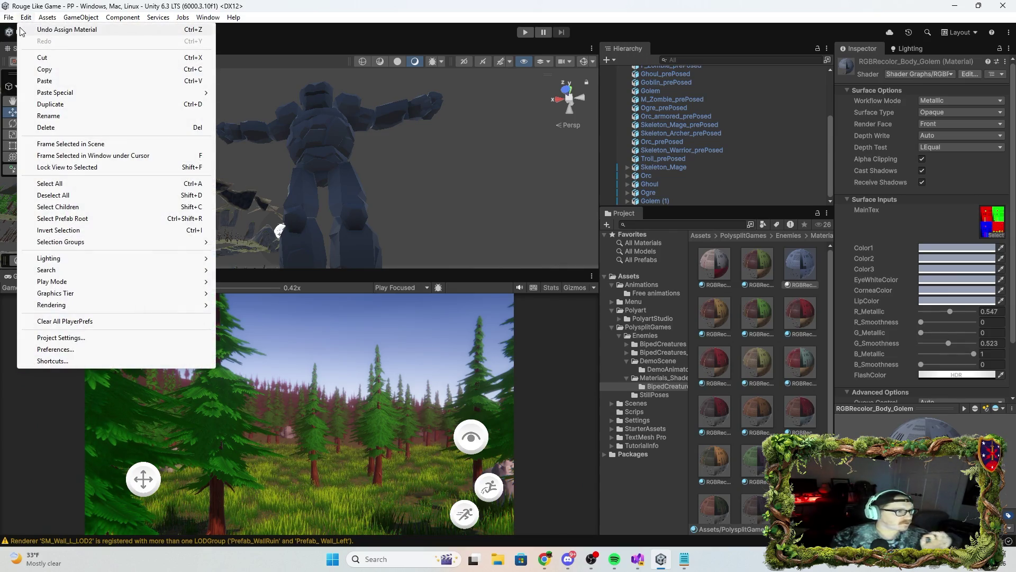
mouse_move(9, 18)
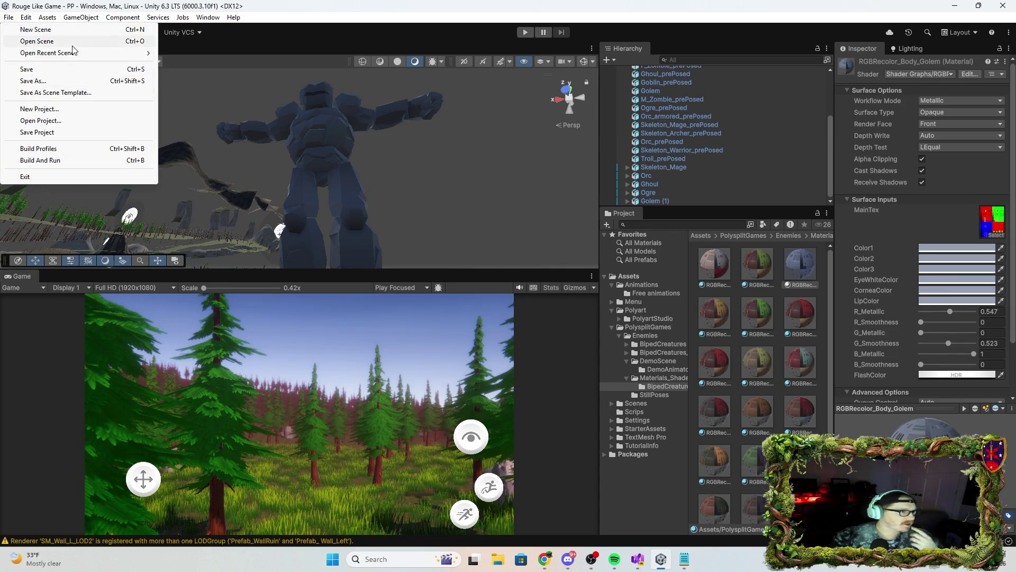
click(8, 17)
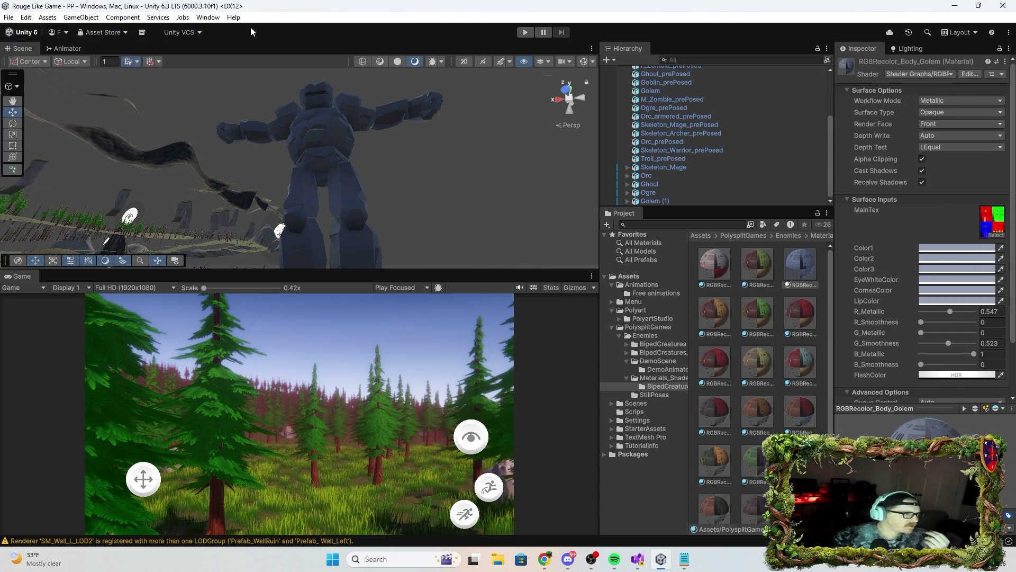
click(27, 18)
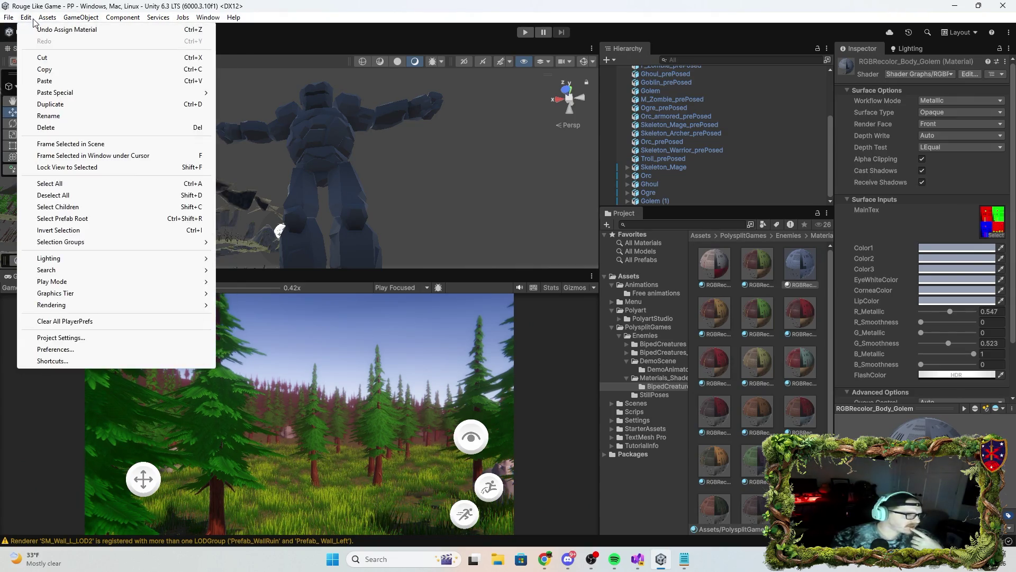
mouse_move(47, 18)
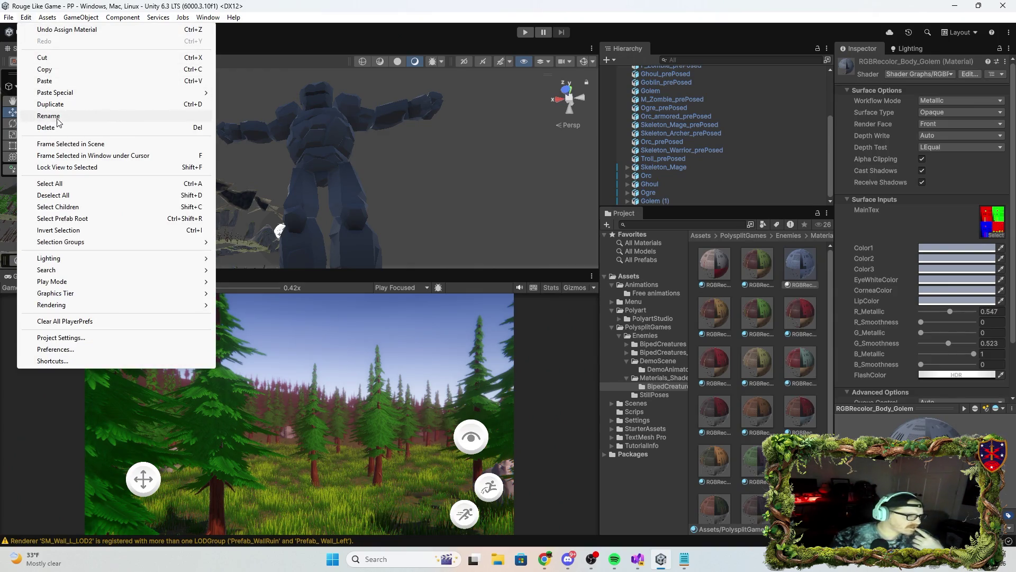
click(59, 121)
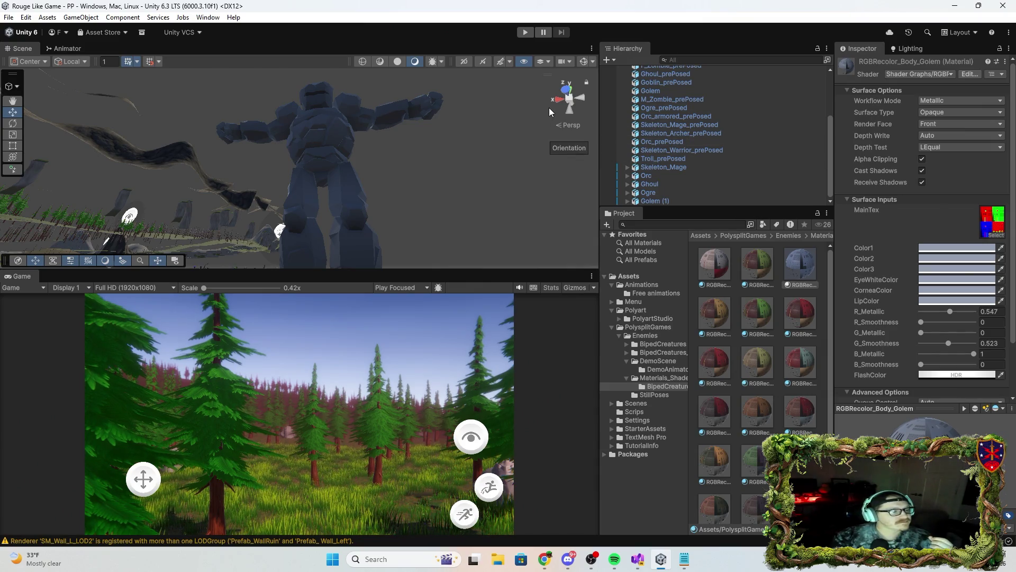
Open the MainMenu scene from File > Open Recent Scene.
click(26, 17)
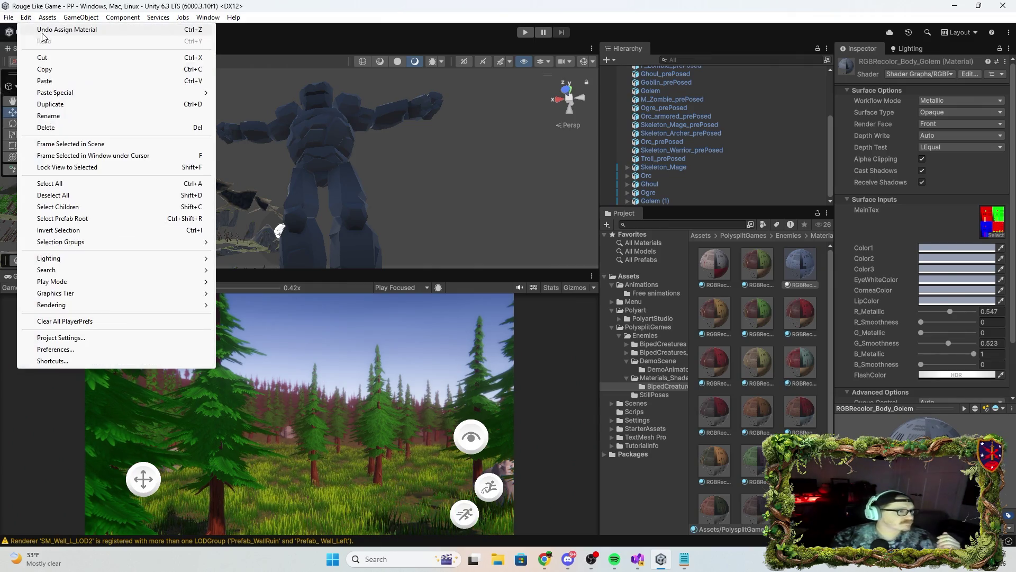
mouse_move(8, 17)
click(59, 42)
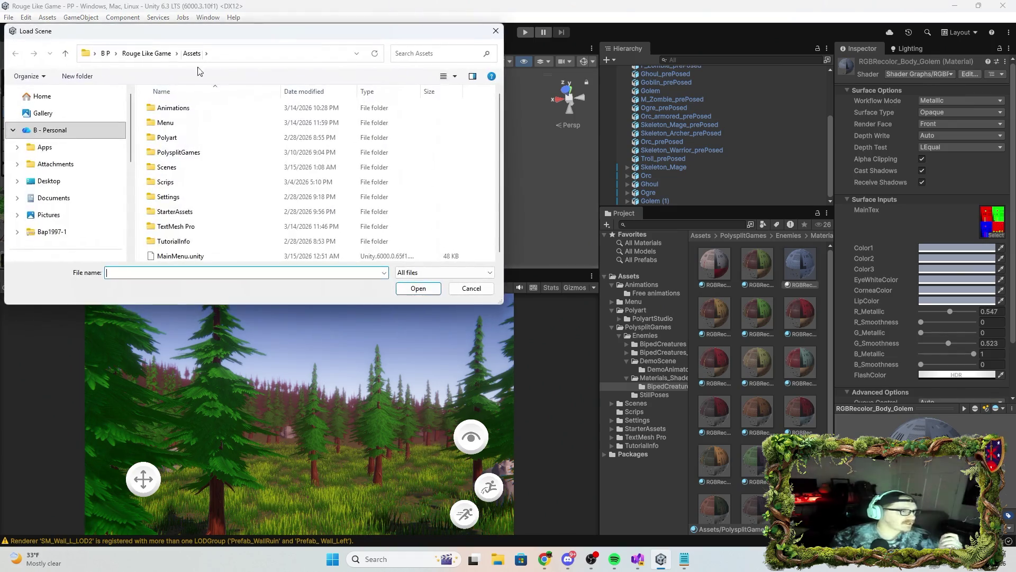
click(502, 33)
click(8, 17)
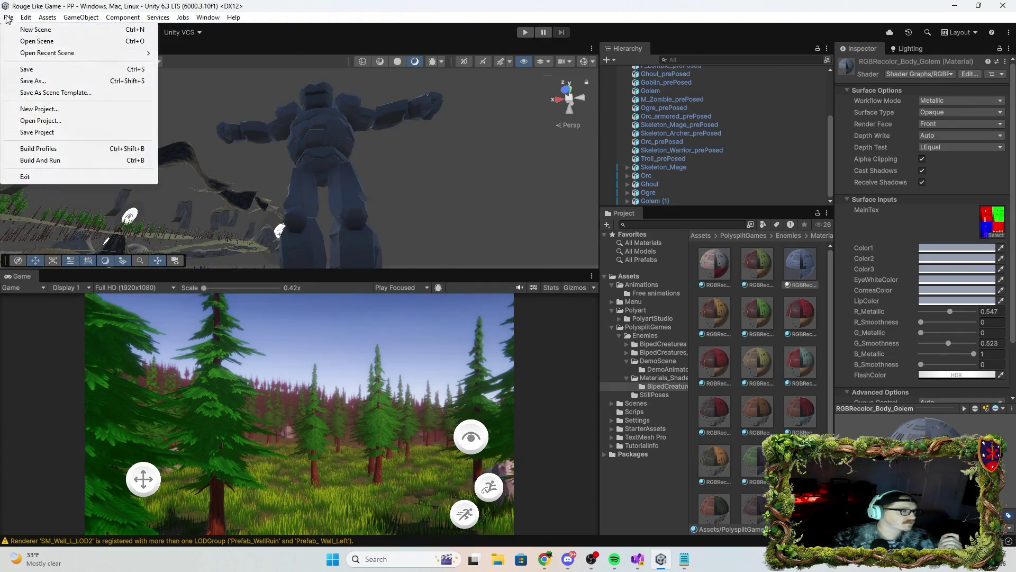
mouse_move(127, 60)
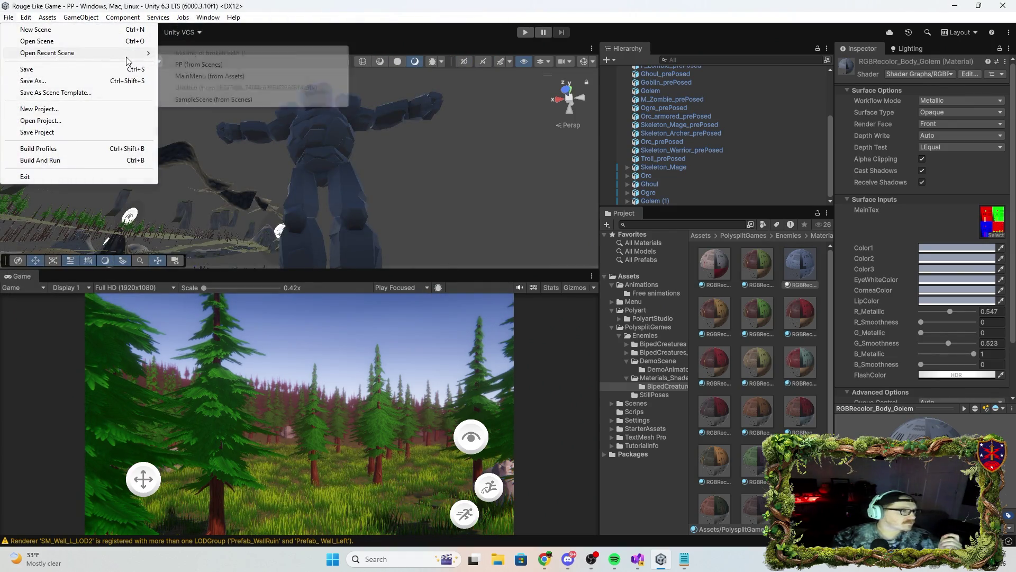
click(220, 76)
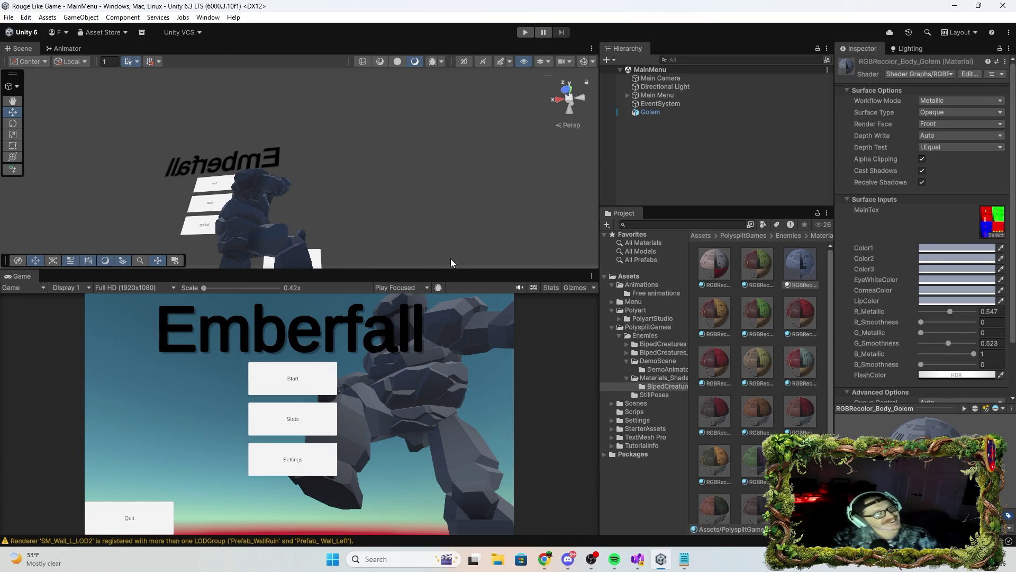
Show the Emberfall menu flat in 2D, centre it, and preview the Game view maximized.
click(461, 61)
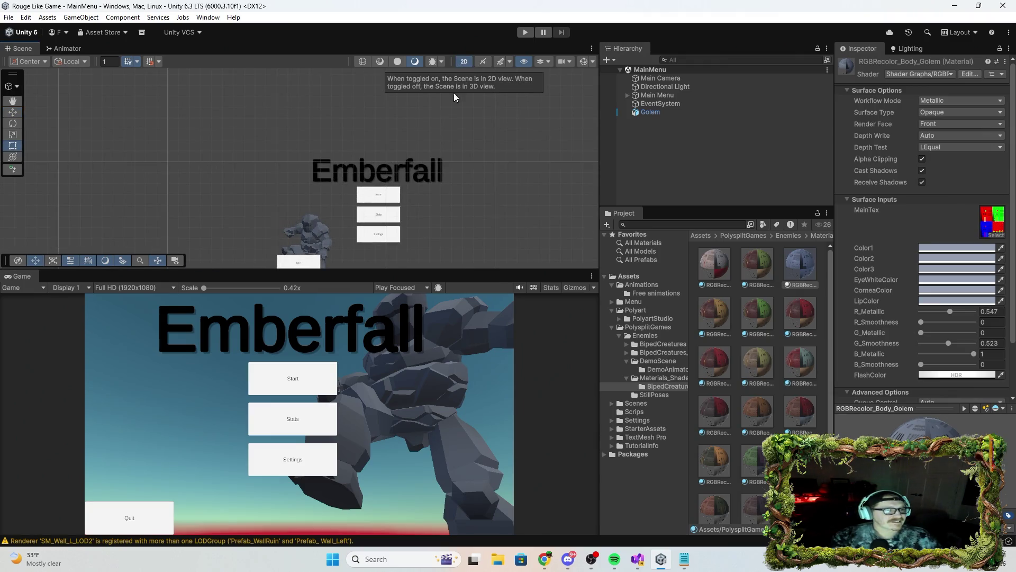
mouse_move(445, 204)
mouse_down()
mouse_move(390, 256)
mouse_move(336, 136)
mouse_move(348, 129)
mouse_move(339, 157)
mouse_up()
click(466, 61)
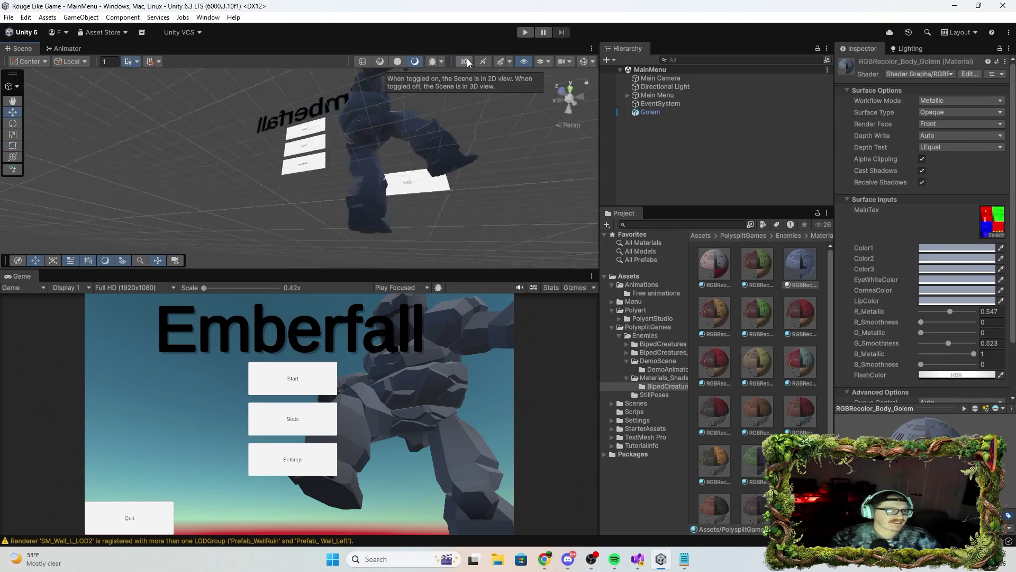
click(466, 62)
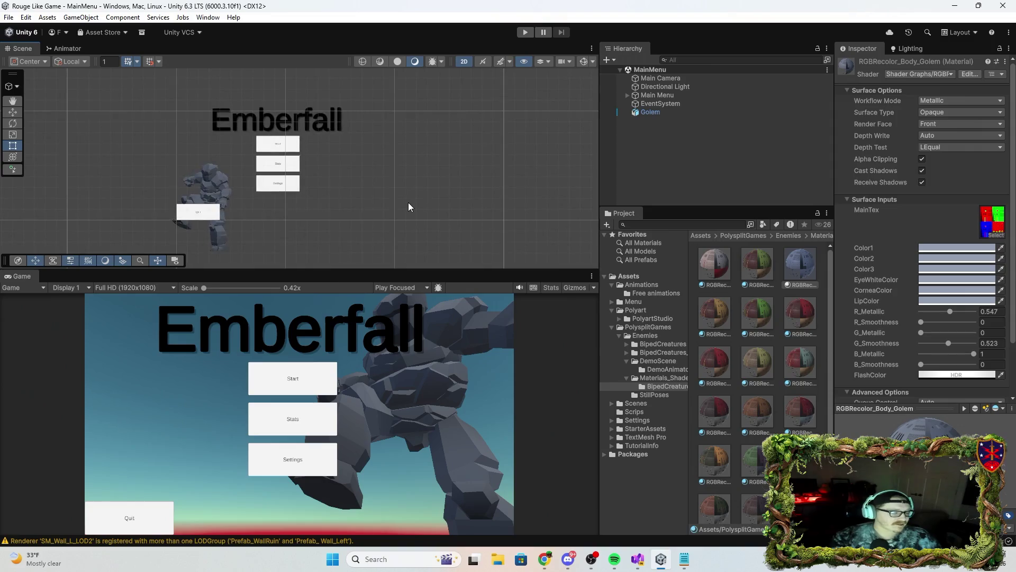
double_click(354, 277)
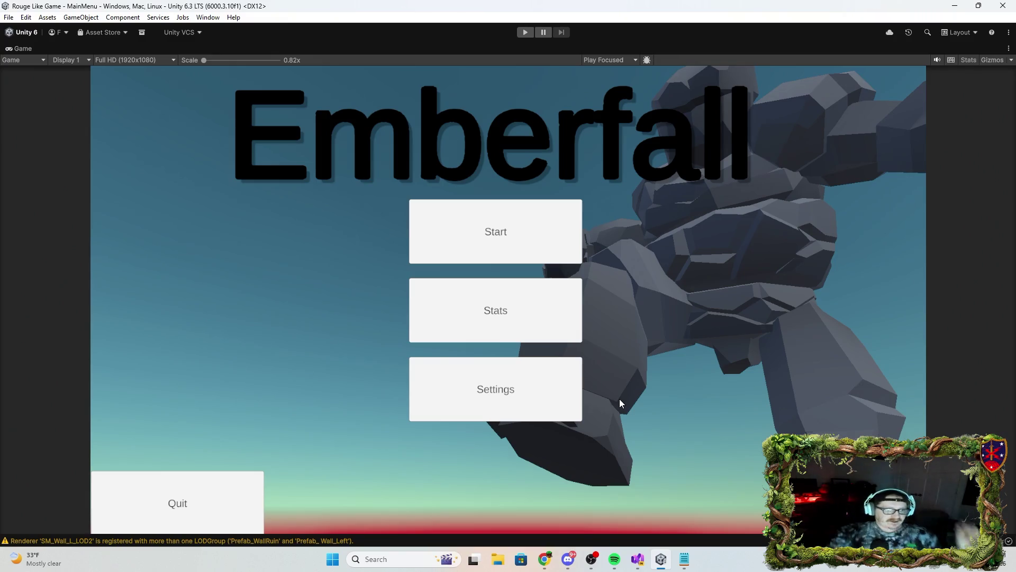
key(shift+space)
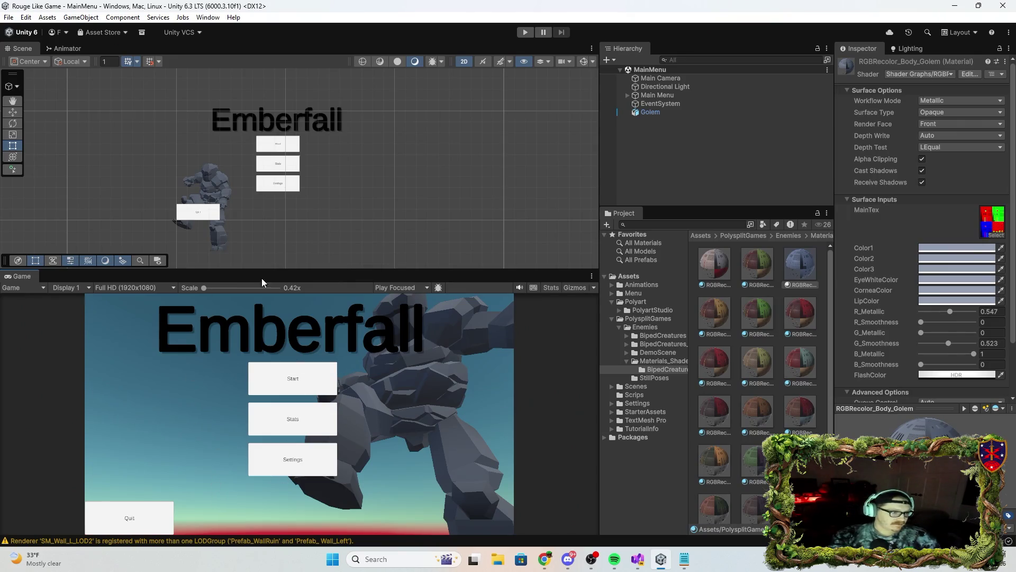
click(666, 86)
Select the Main Camera, leave 2D, and move it to Y -179, Z 4.
click(667, 78)
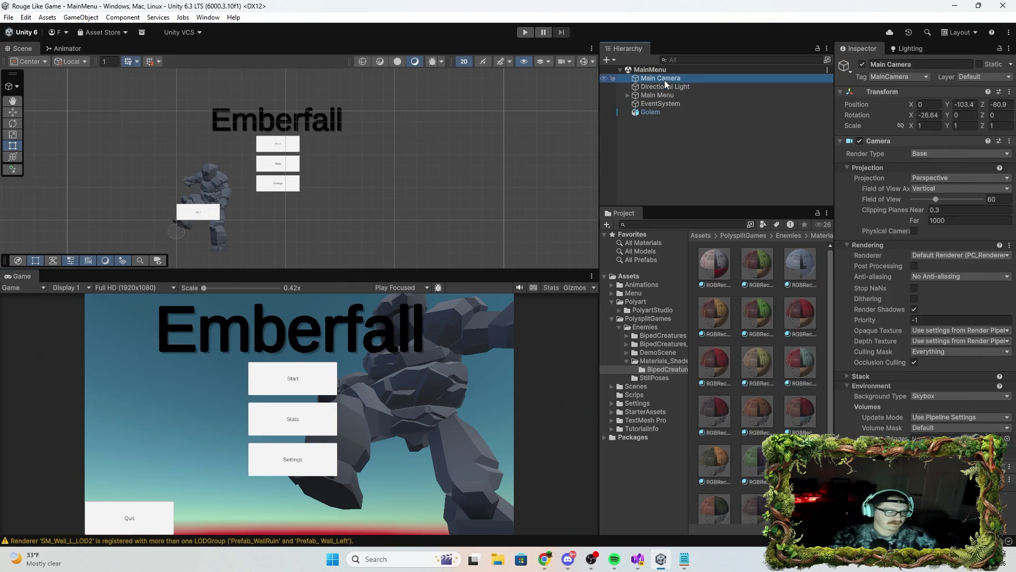
click(464, 61)
mouse_move(392, 210)
mouse_down()
mouse_move(365, 229)
mouse_move(341, 223)
mouse_move(744, 227)
mouse_move(853, 284)
mouse_move(920, 290)
mouse_move(736, 243)
mouse_move(831, 246)
mouse_move(442, 255)
mouse_up()
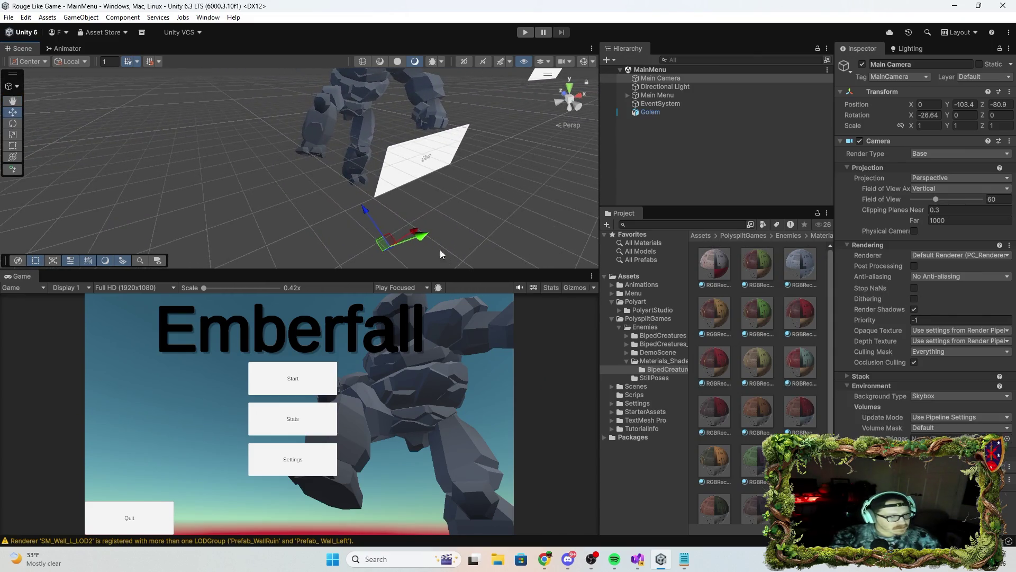
drag(366, 211, 379, 230)
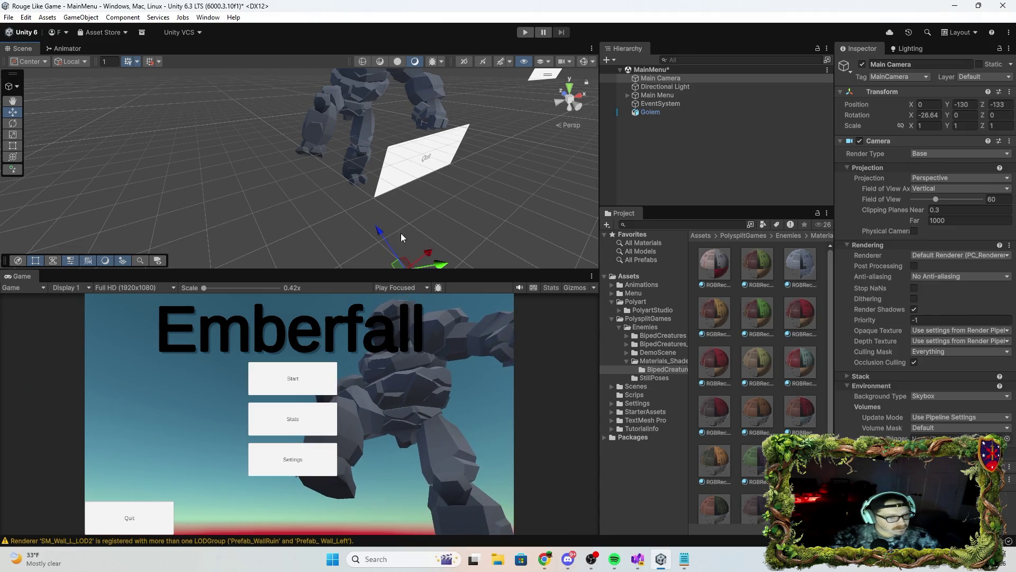
mouse_move(440, 266)
mouse_down()
mouse_move(388, 271)
mouse_move(404, 261)
mouse_move(363, 243)
mouse_move(348, 218)
mouse_up()
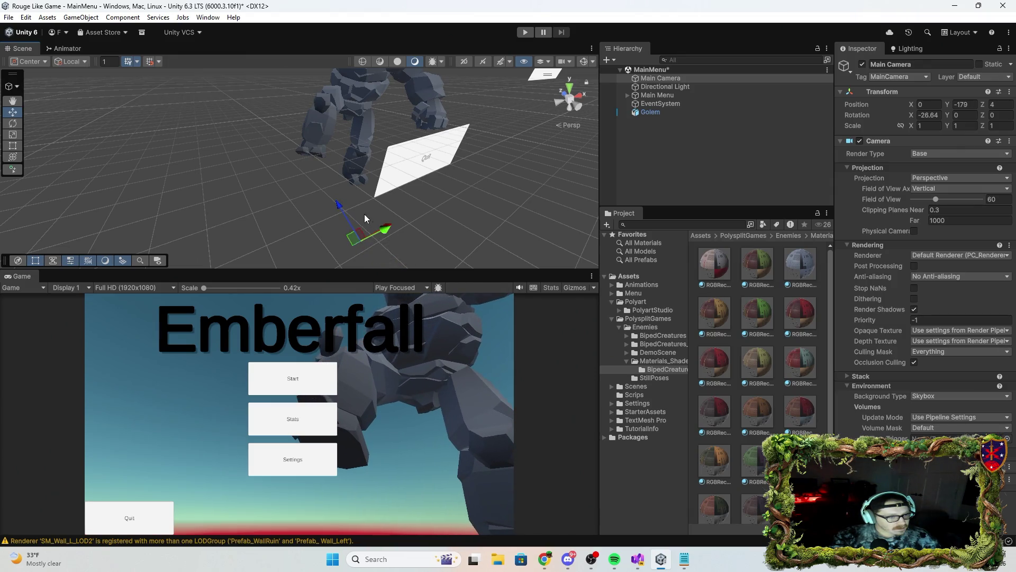
Tilt the Main Camera to X rotation -40.144 with the Rotate tool.
click(13, 124)
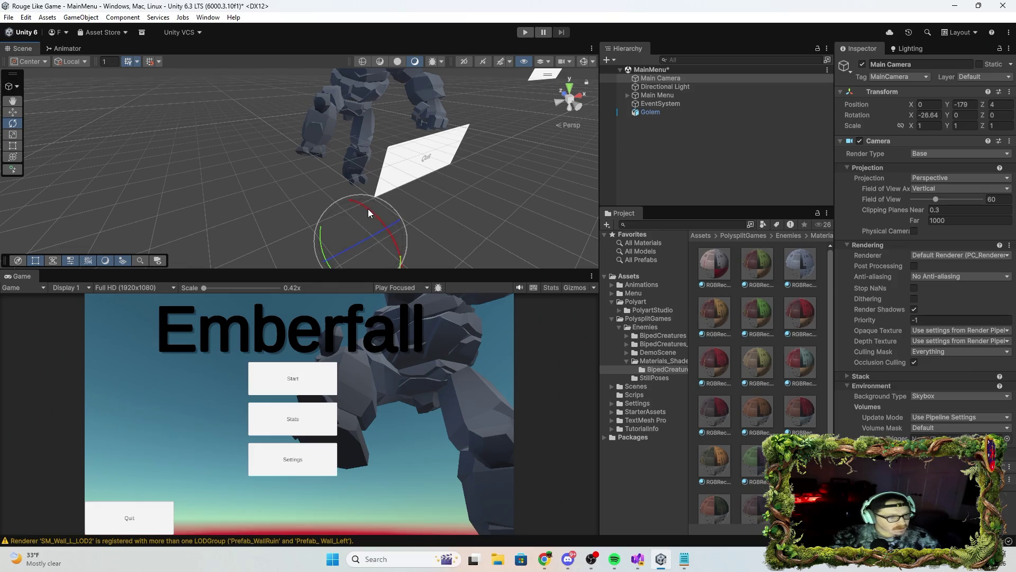
drag(370, 212, 389, 224)
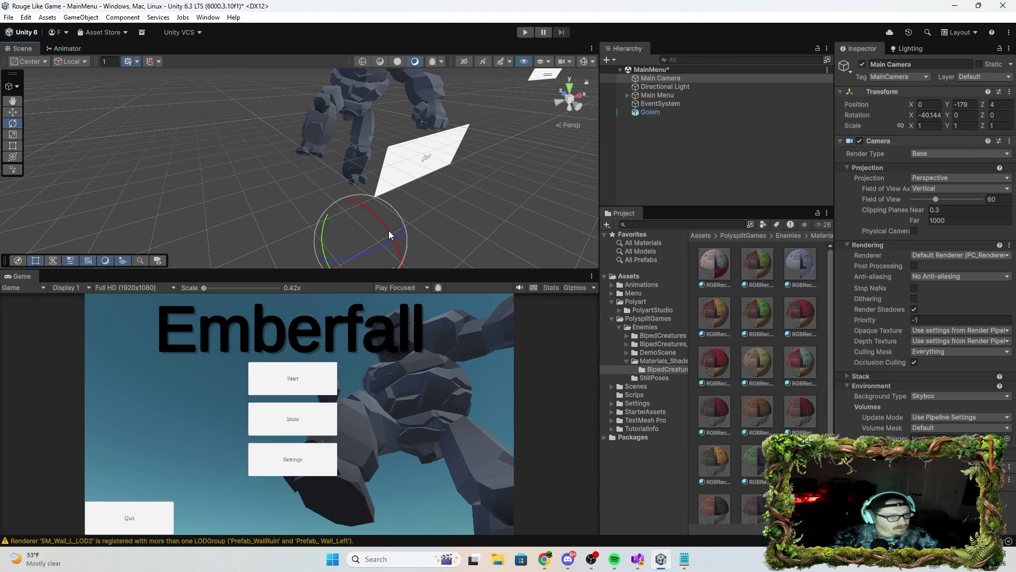
click(12, 112)
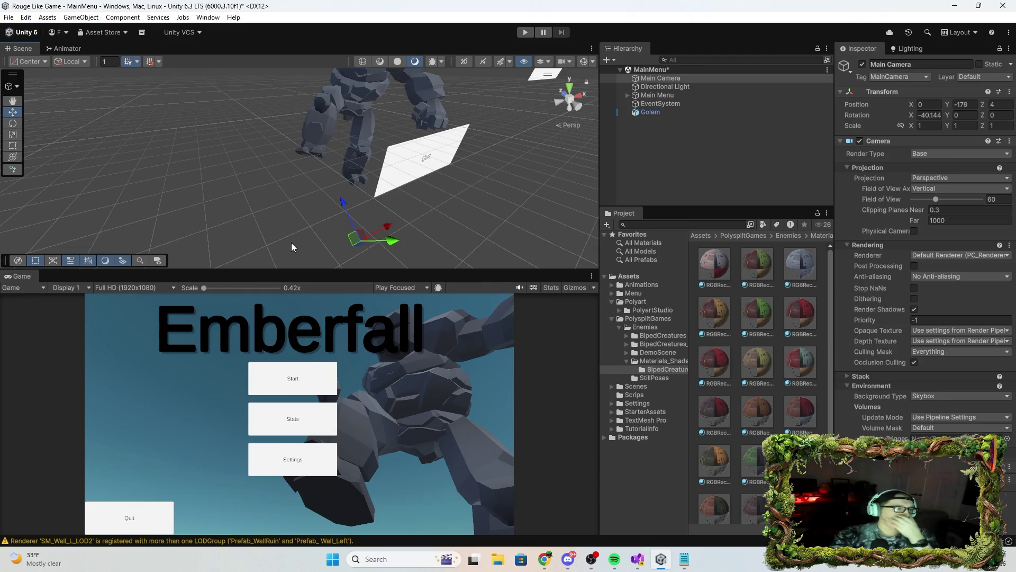
Drag the Ghoul_prePosed prefab from the BipedCreatures folder into the scene.
click(656, 310)
click(647, 326)
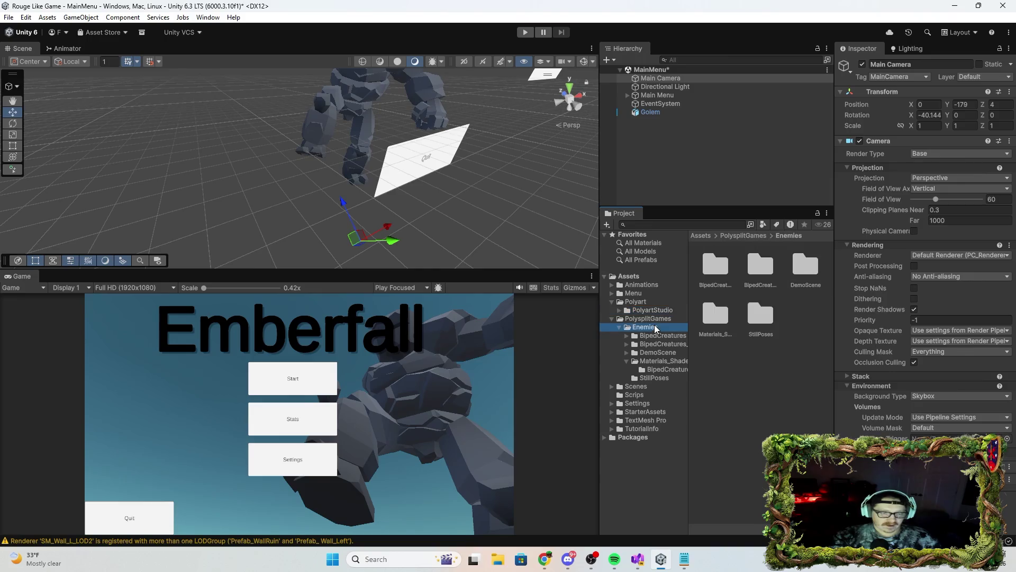
click(661, 353)
click(663, 345)
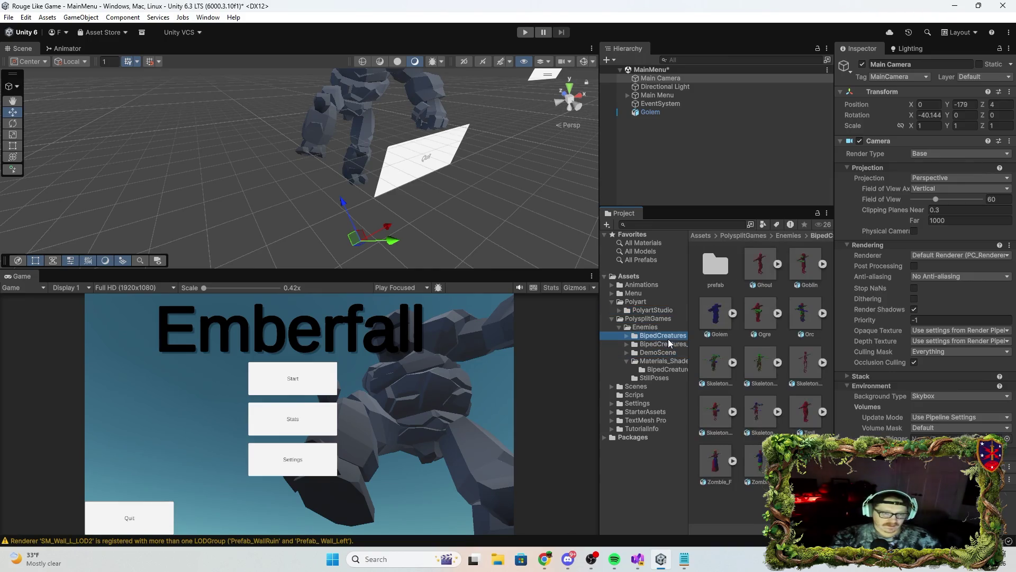
mouse_move(808, 268)
mouse_down()
mouse_move(414, 329)
mouse_move(290, 212)
mouse_up()
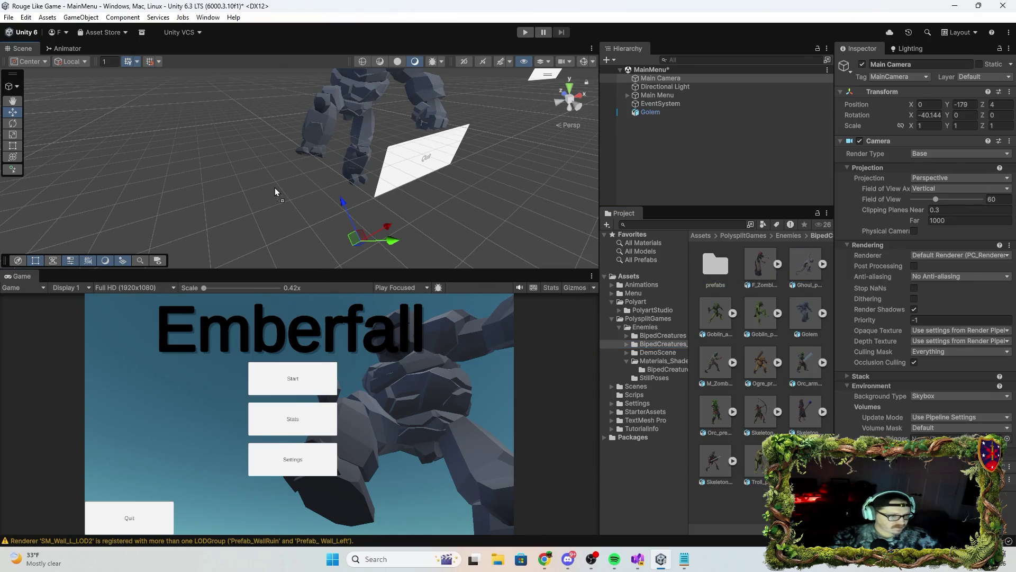
drag(228, 367, 265, 186)
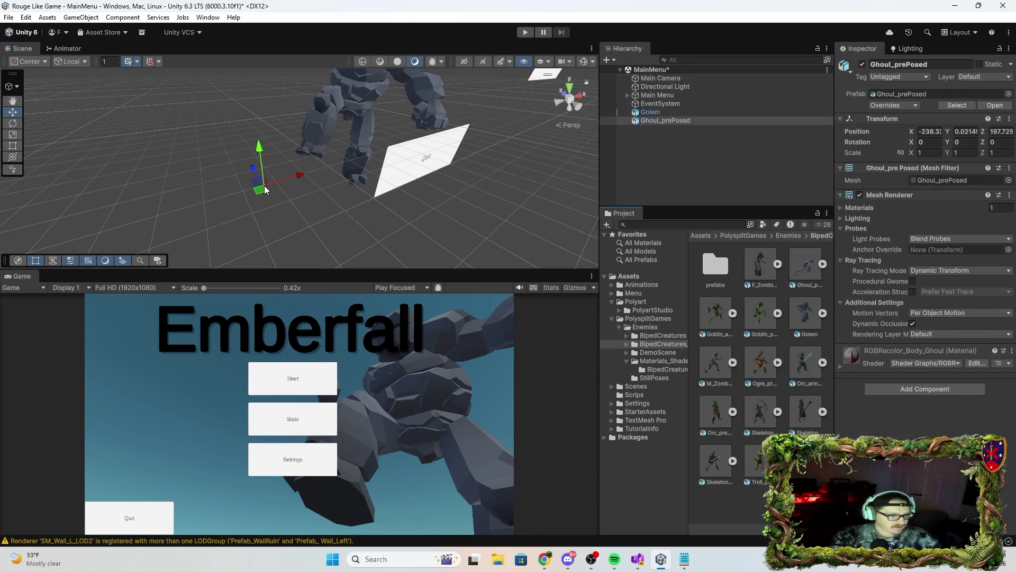
Set the ghoul's Transform scale to 300 on X, Y and Z.
click(929, 152)
text(3)
key(Return)
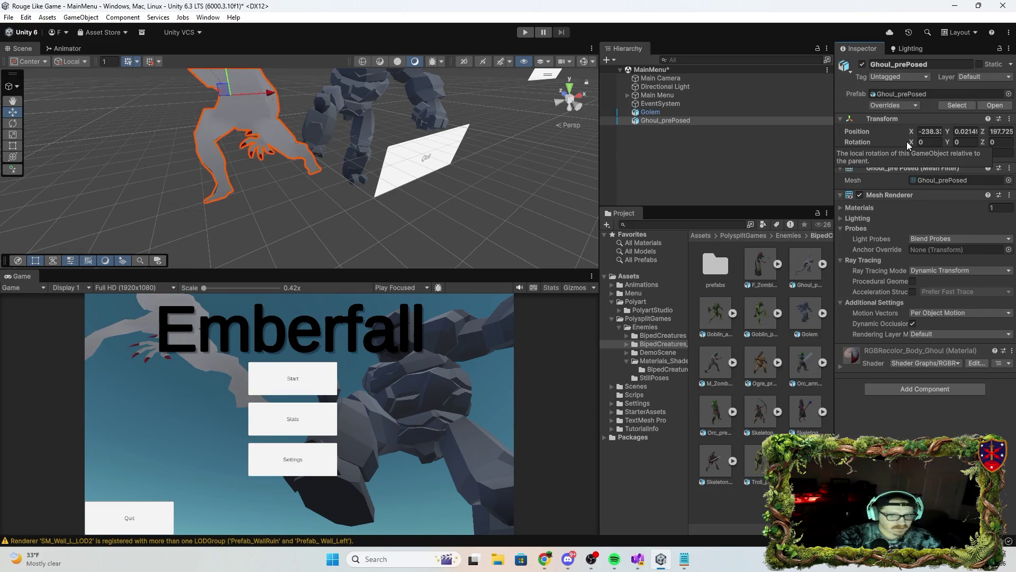
click(961, 153)
text(300)
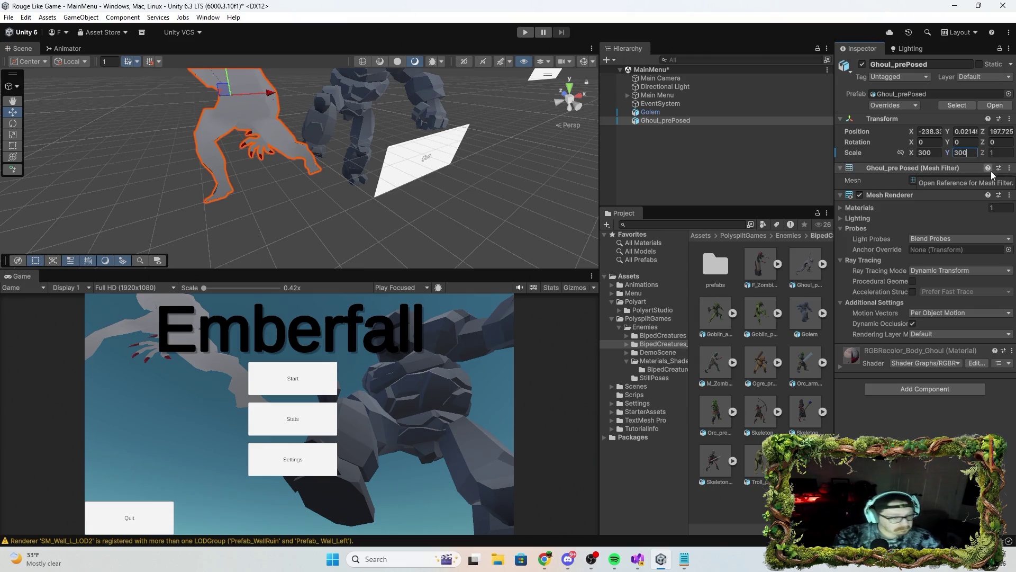
key(Tab)
text(3)
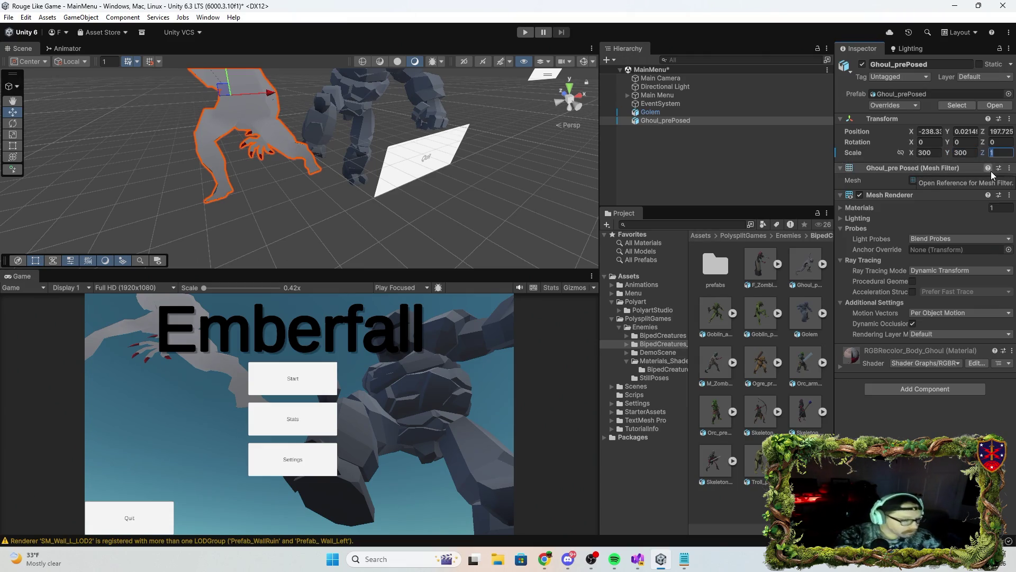
text(00)
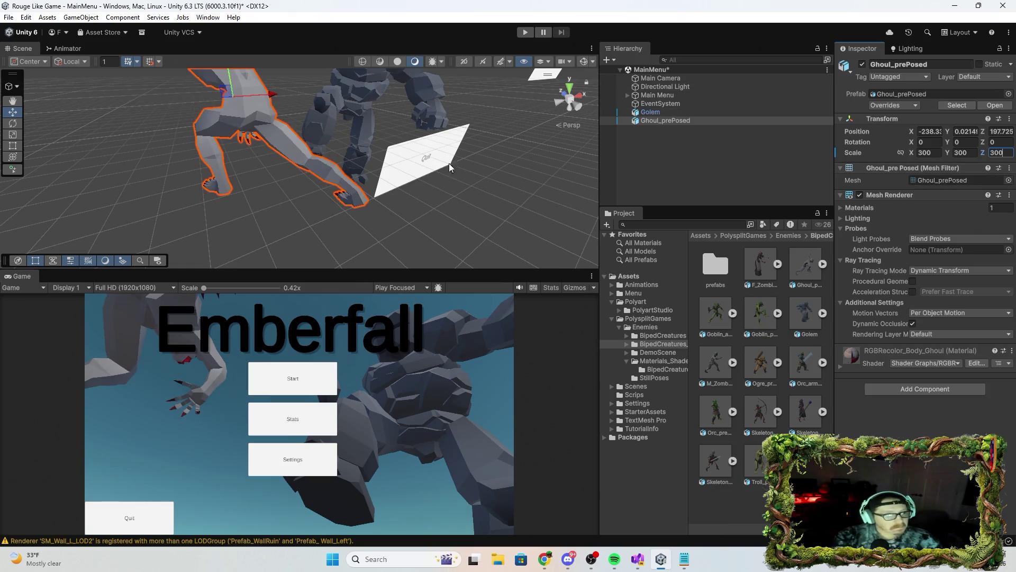
Pose the ghoul by turning, lowering, pushing back and tilting it, then open its shader graph.
click(12, 124)
mouse_move(214, 101)
mouse_down()
mouse_move(541, 121)
mouse_move(163, 141)
mouse_up()
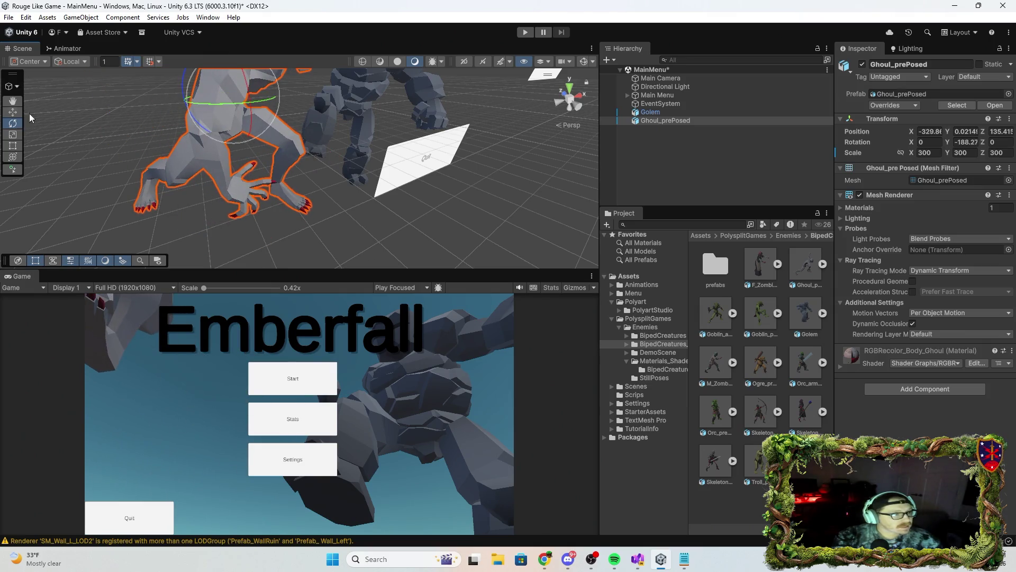
click(13, 112)
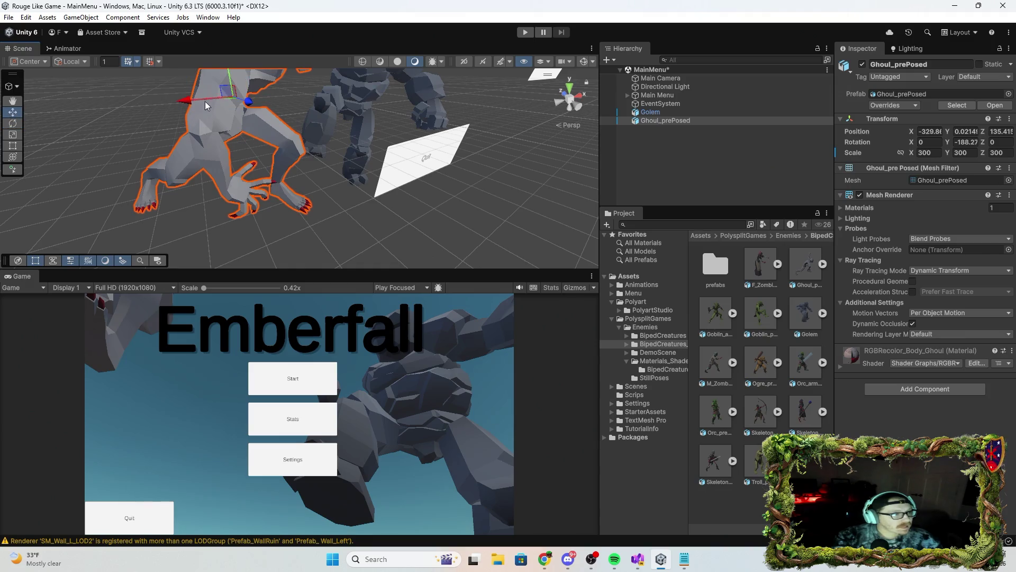
mouse_move(228, 95)
mouse_down()
mouse_move(227, 80)
mouse_move(256, 154)
mouse_move(237, 138)
mouse_move(205, 149)
mouse_up()
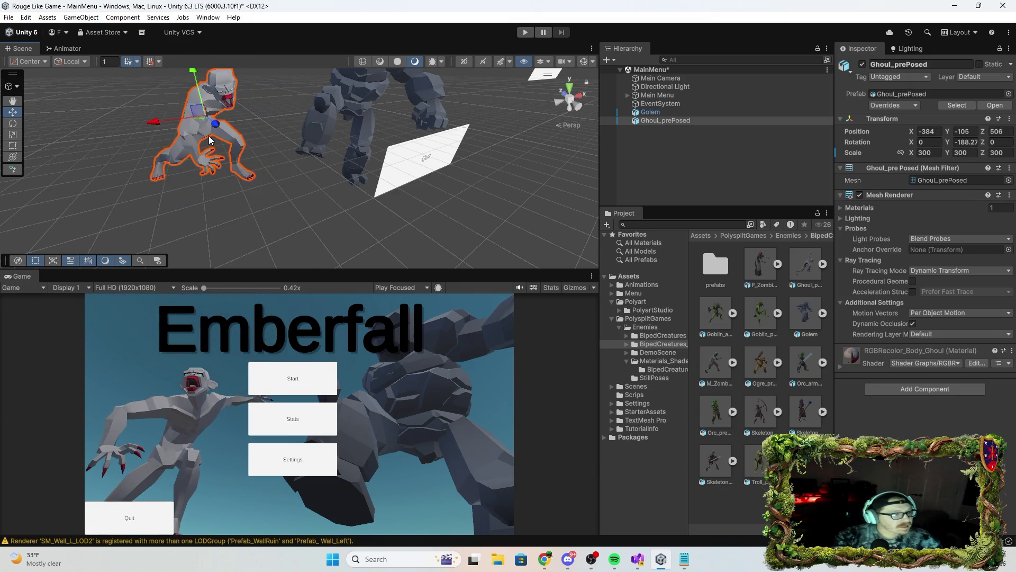
drag(210, 125, 93, 121)
click(13, 123)
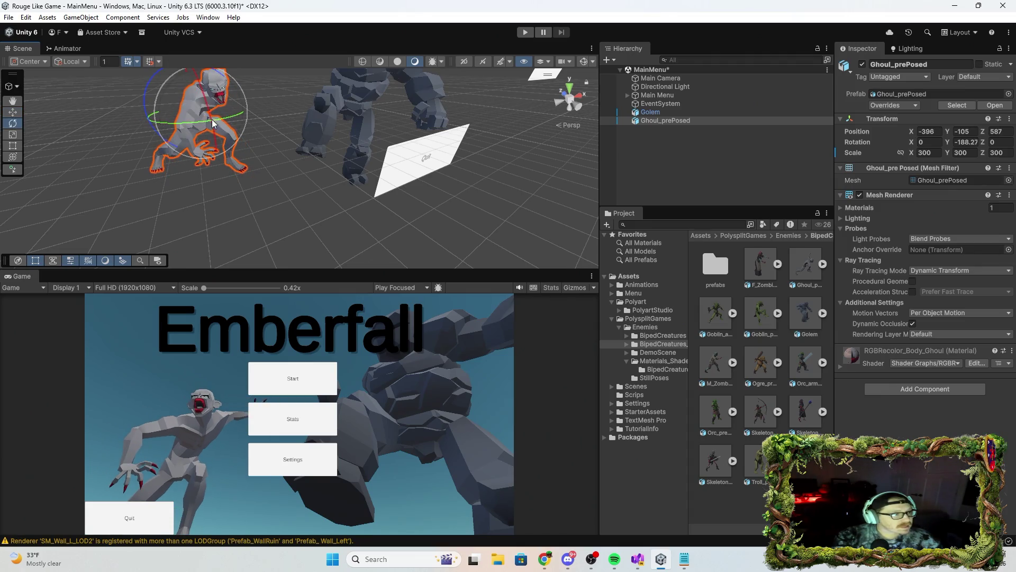
mouse_move(209, 110)
mouse_down()
mouse_move(189, 139)
mouse_move(223, 140)
mouse_up()
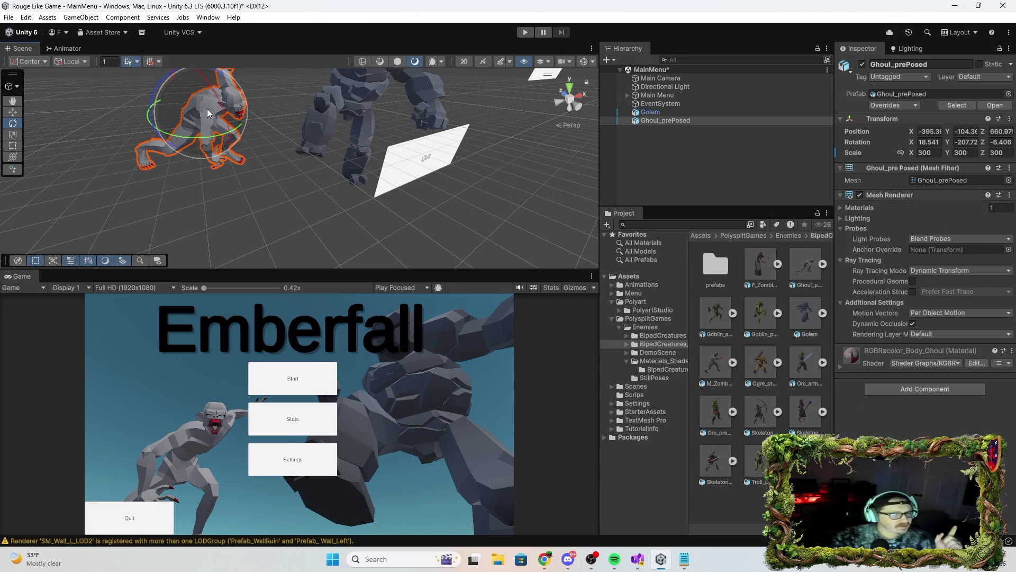
click(12, 111)
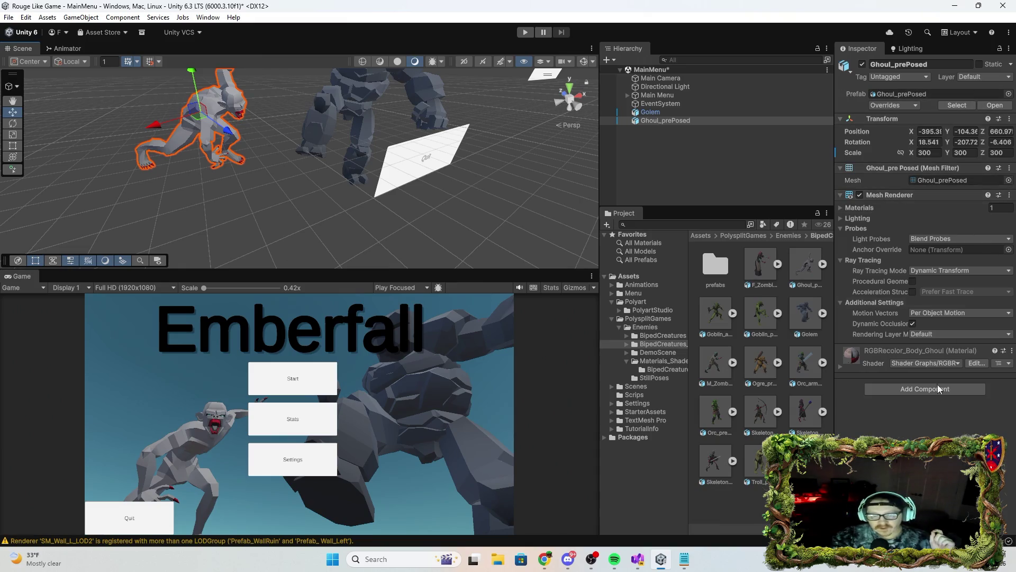
click(973, 365)
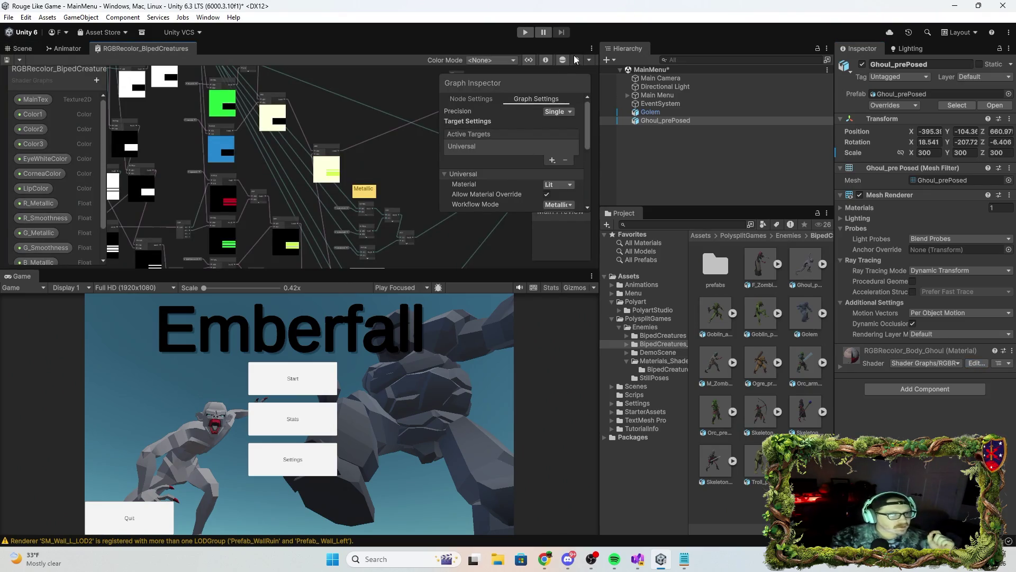
Close the shader graph tab and show the Lighting window's Environment settings.
right_click(184, 50)
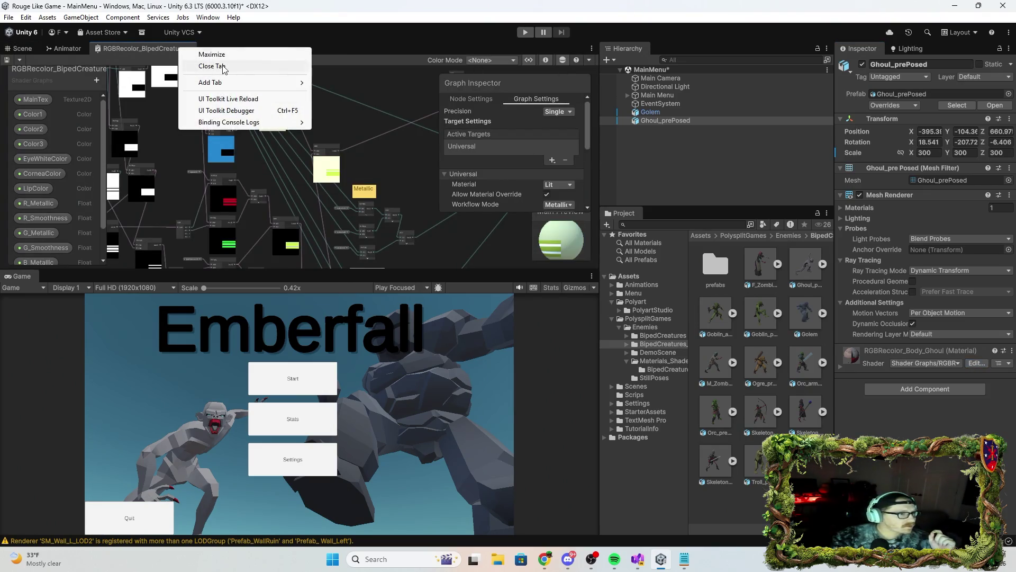
click(223, 67)
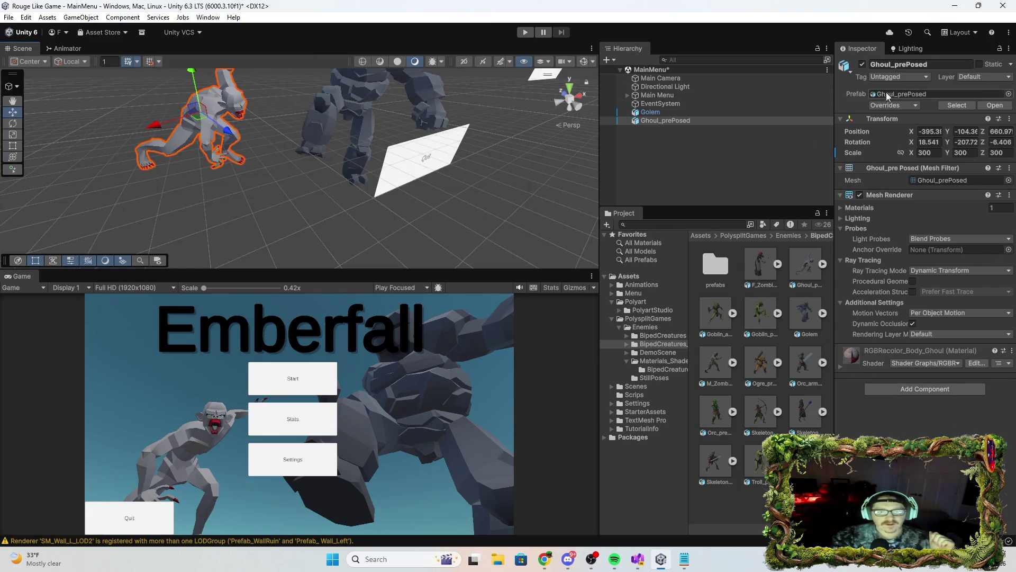
click(912, 50)
click(963, 65)
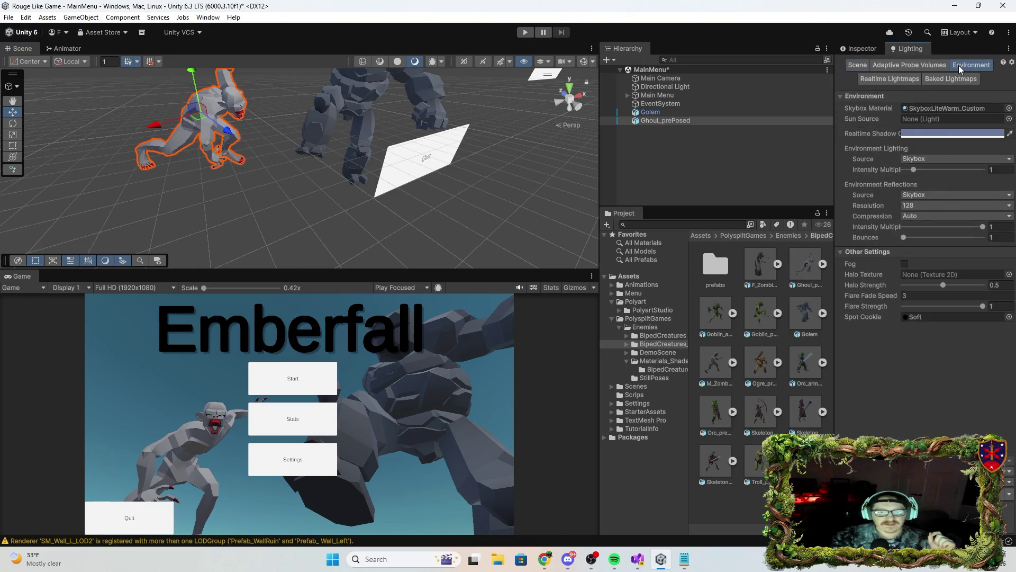
click(906, 265)
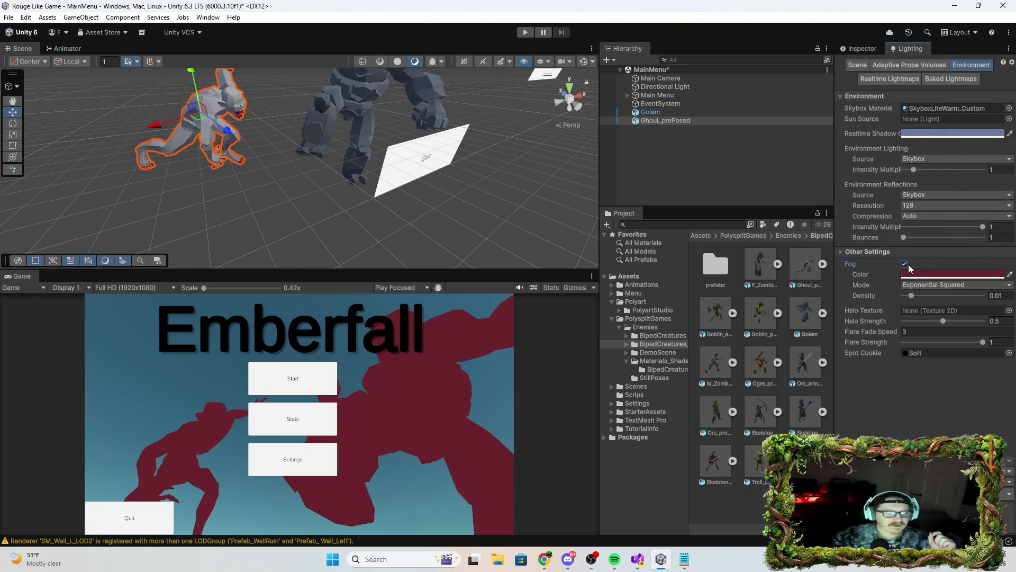
click(909, 263)
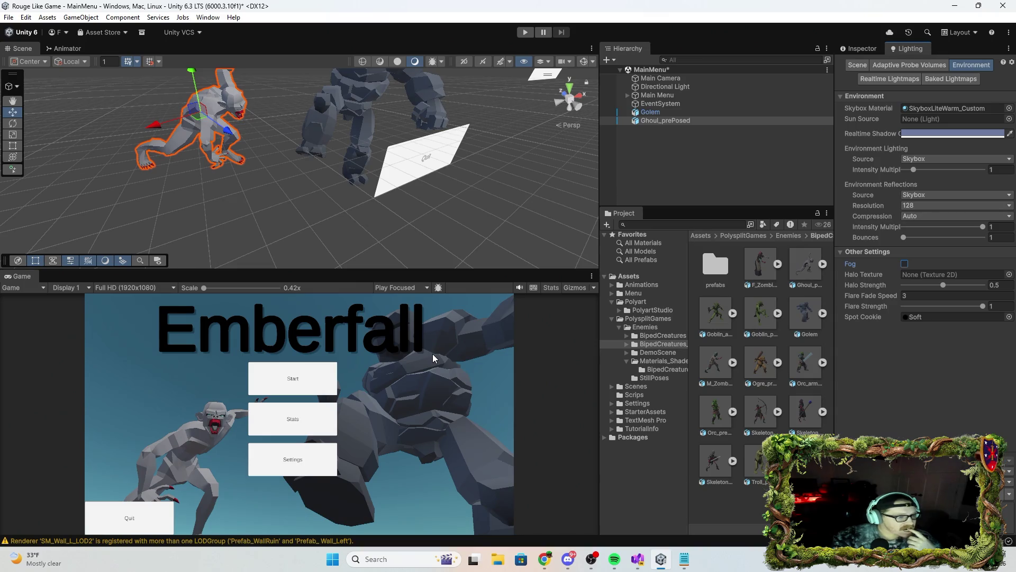
Move the ghoul closer to the camera and left, beside the Stats button.
drag(226, 135, 233, 144)
mouse_move(252, 160)
mouse_down()
mouse_move(268, 124)
mouse_move(299, 156)
mouse_up()
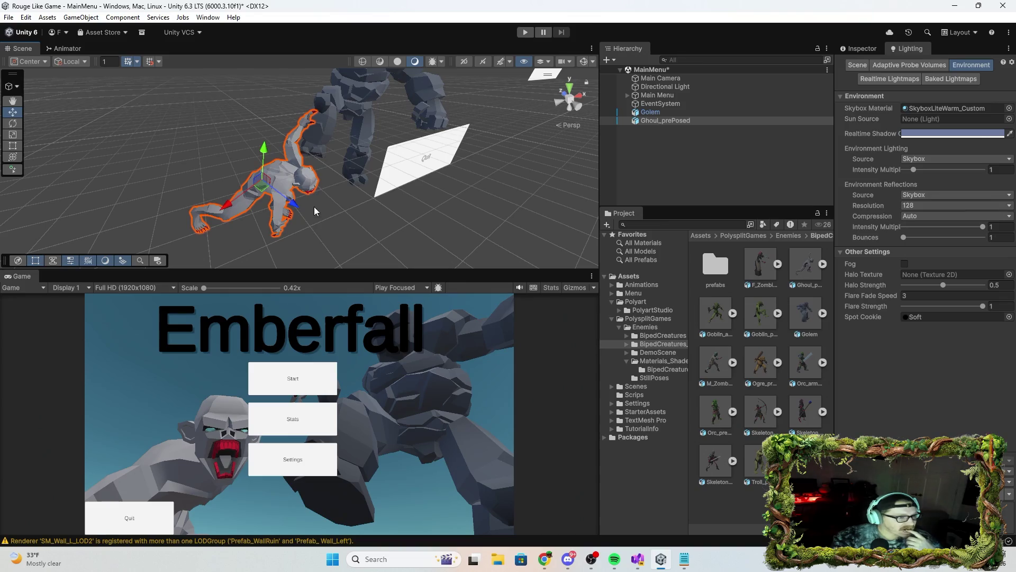
mouse_move(221, 208)
mouse_down()
mouse_move(222, 217)
mouse_move(274, 201)
mouse_move(259, 170)
mouse_move(184, 110)
mouse_move(168, 77)
mouse_up()
click(172, 95)
click(208, 132)
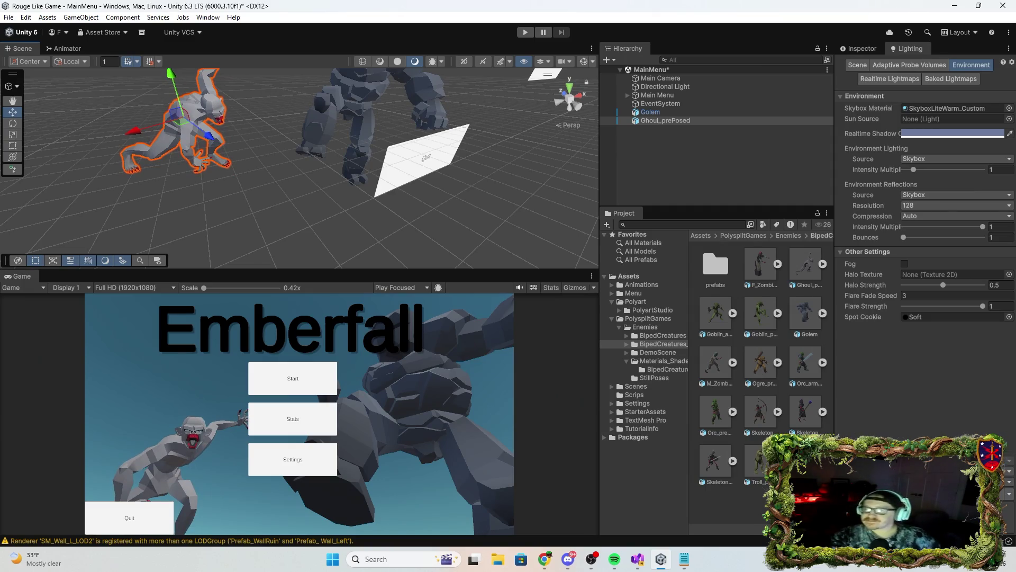
click(614, 559)
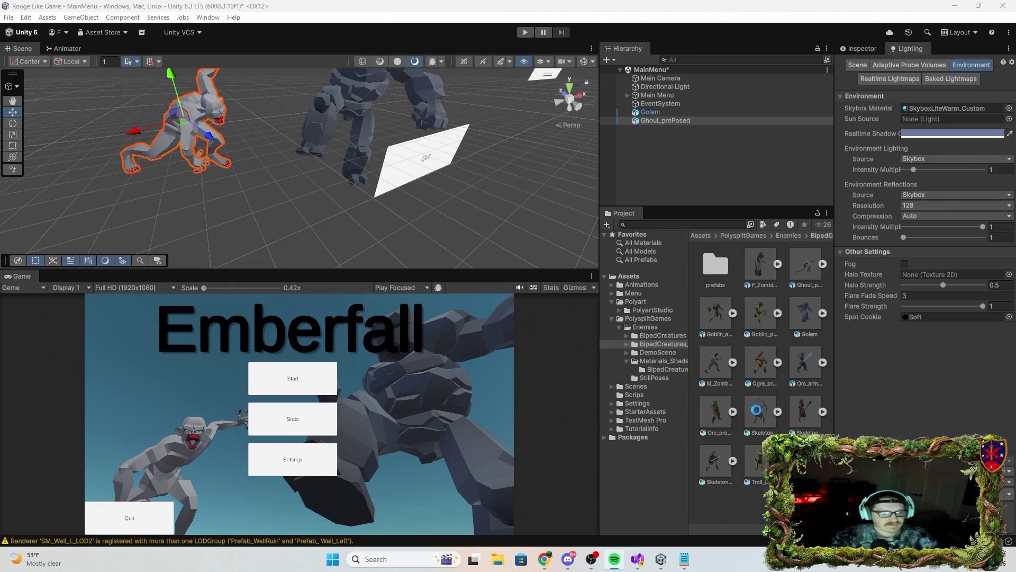
Add a Skeleton_Archer_prePosed to the scene, hide the ghoul, and show the archer's properties.
drag(241, 186, 240, 184)
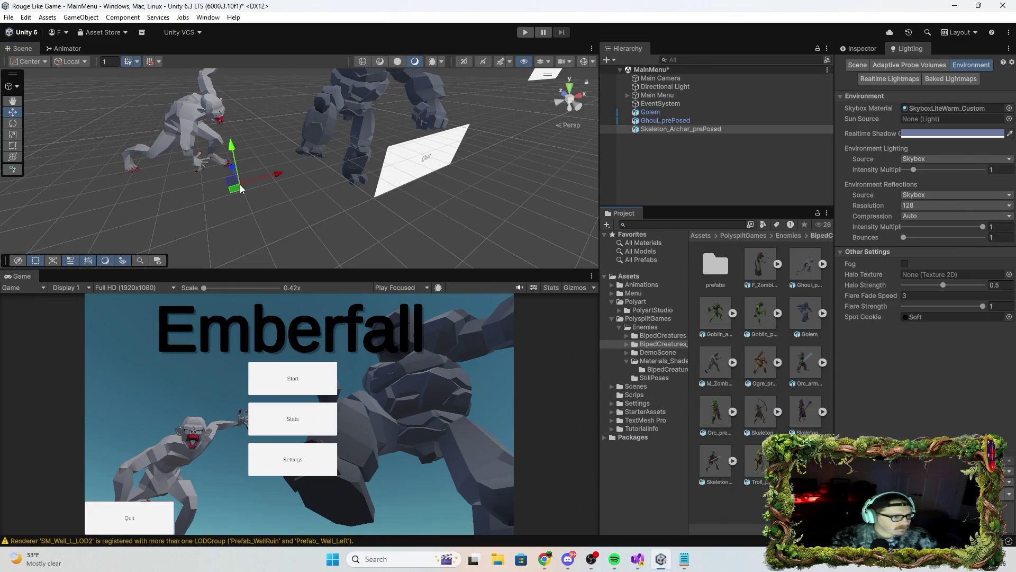
click(206, 120)
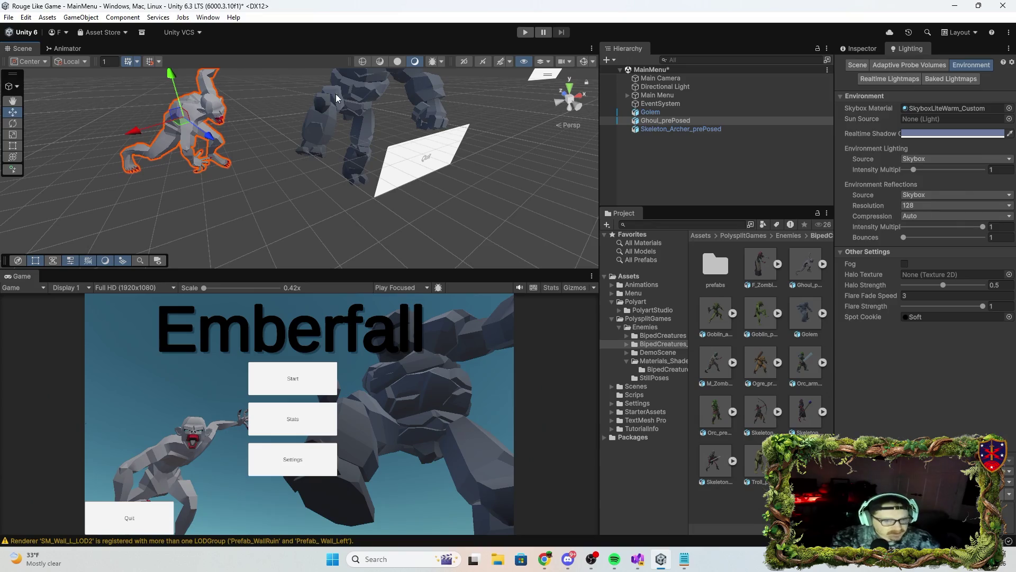
click(604, 122)
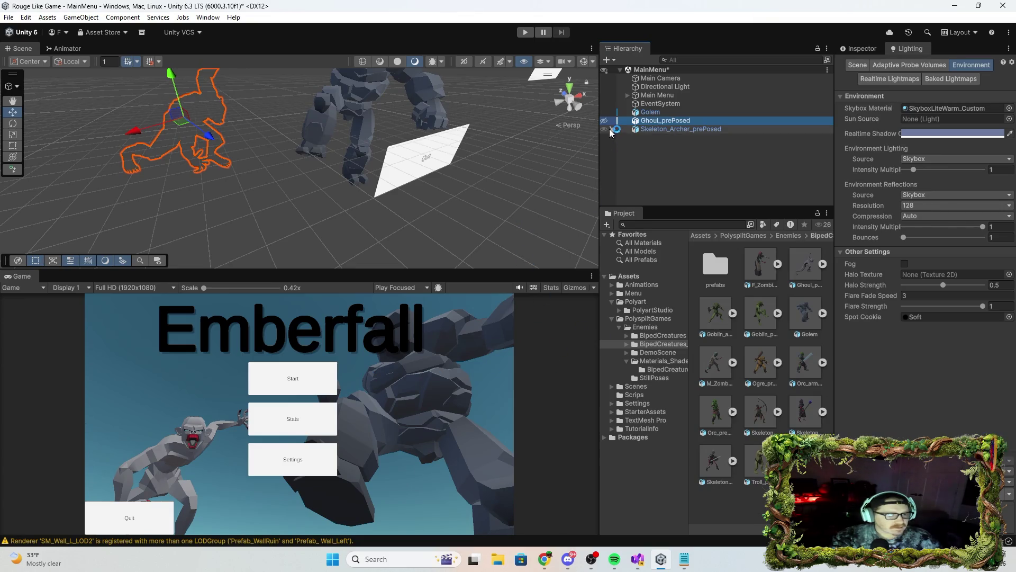
click(676, 131)
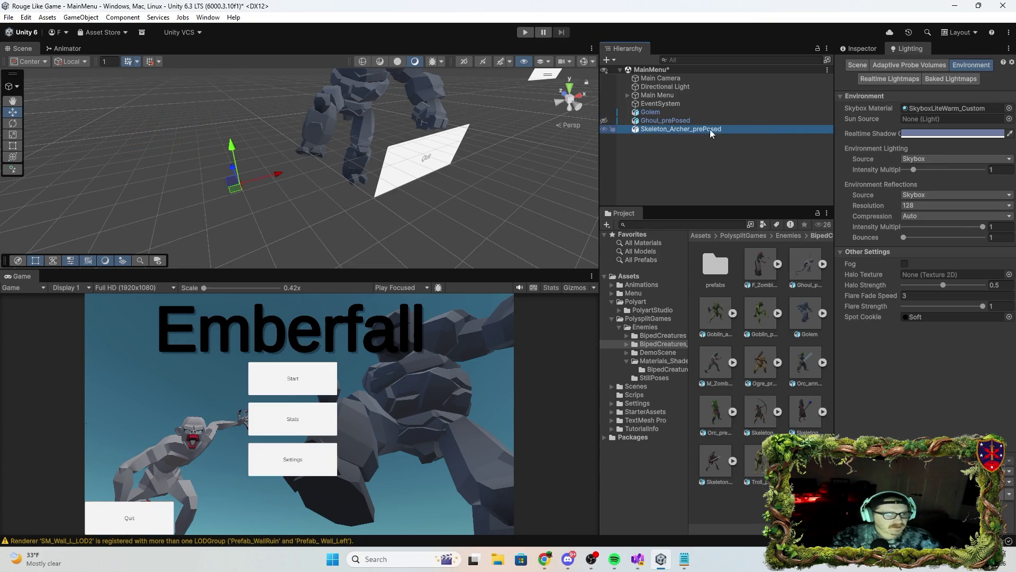
click(864, 49)
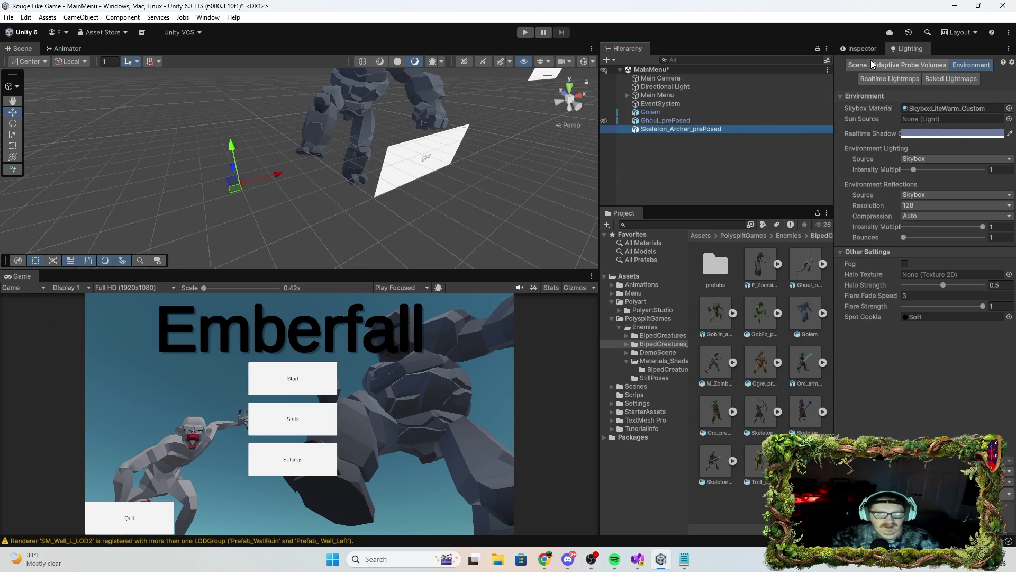
Set the skeleton archer's scale to 150 on X, Y and Z and lower it.
click(927, 153)
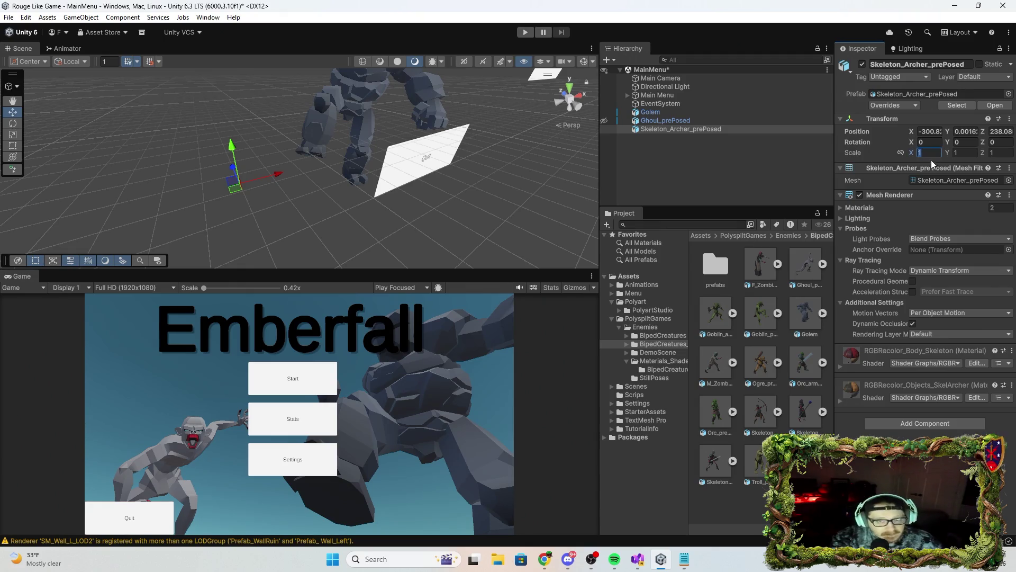
text(3)
text(00)
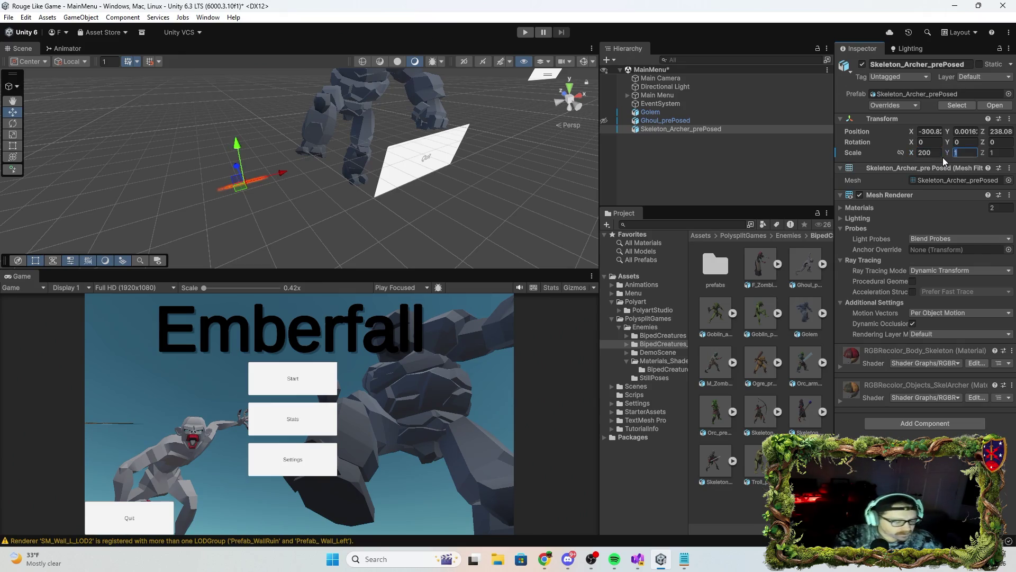
text(200)
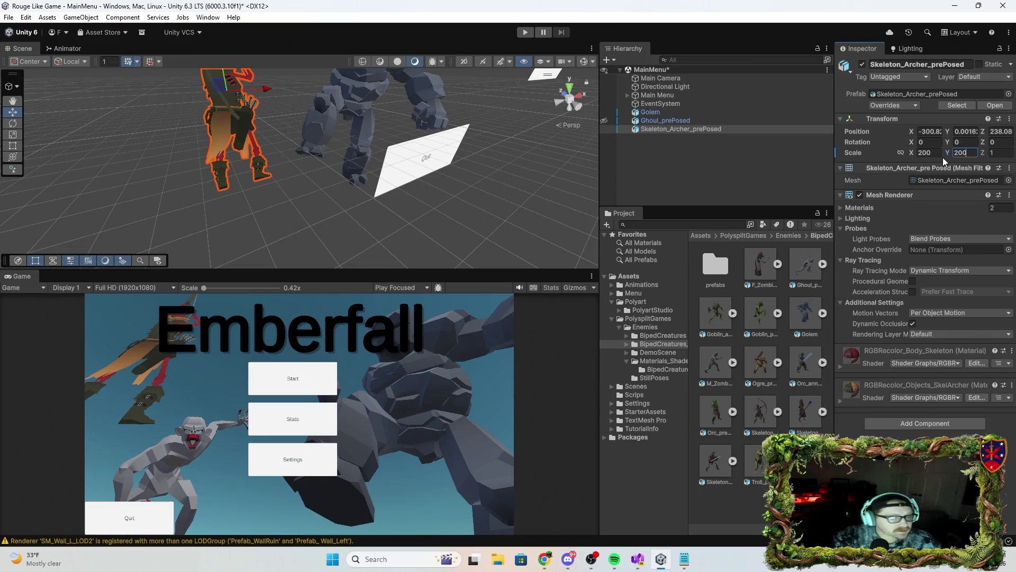
key(BackSpace)
key(BackSpace)
key(BackSpace)
text(150)
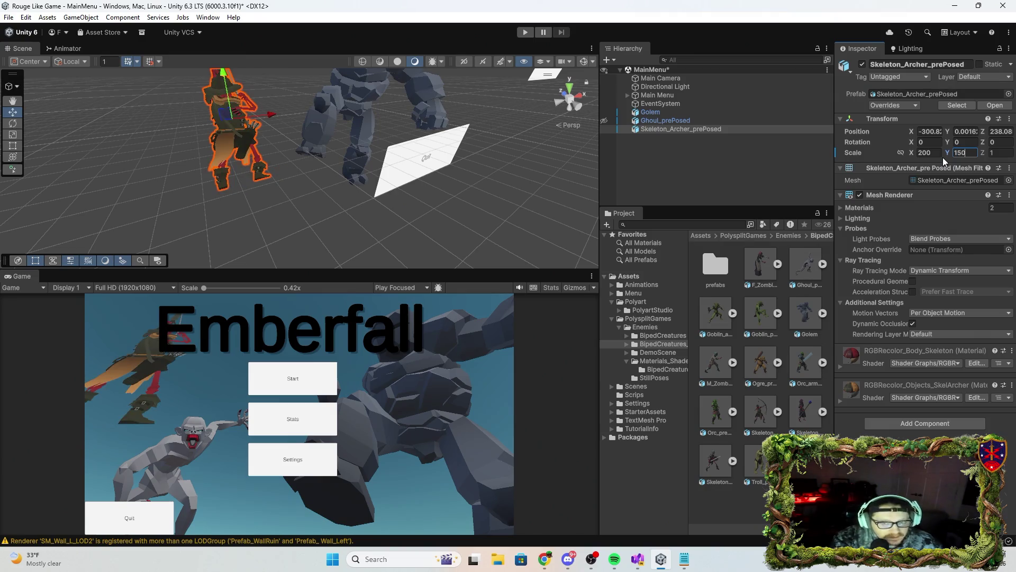
click(926, 153)
text(150)
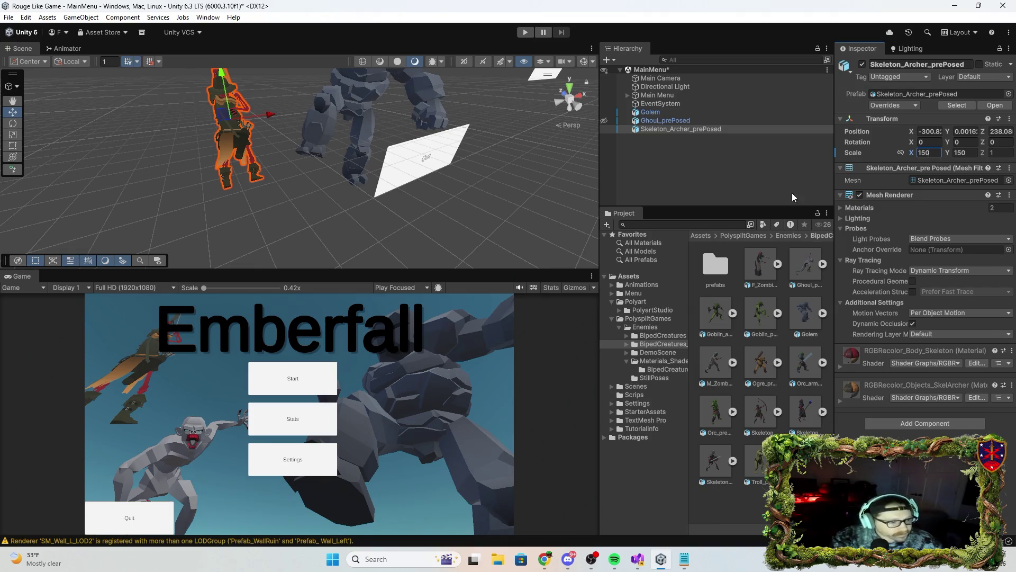
mouse_move(272, 138)
mouse_down()
mouse_move(284, 150)
mouse_move(290, 106)
mouse_move(278, 160)
mouse_move(313, 190)
mouse_move(363, 182)
mouse_up()
drag(328, 147, 325, 207)
click(1009, 153)
text(150)
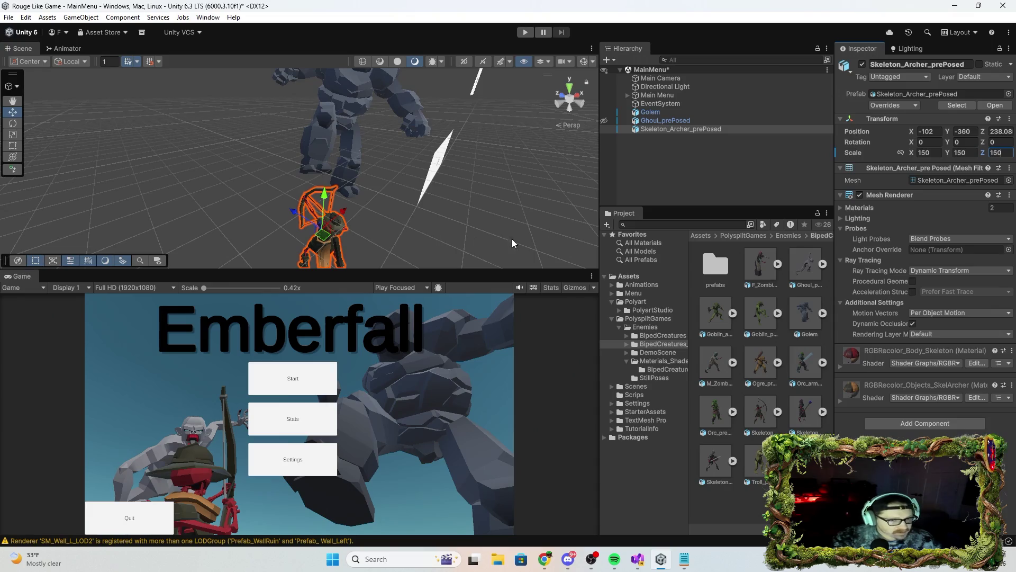
key(Return)
Rotate the archer around its vertical axis to Y rotation 32.711.
key(e)
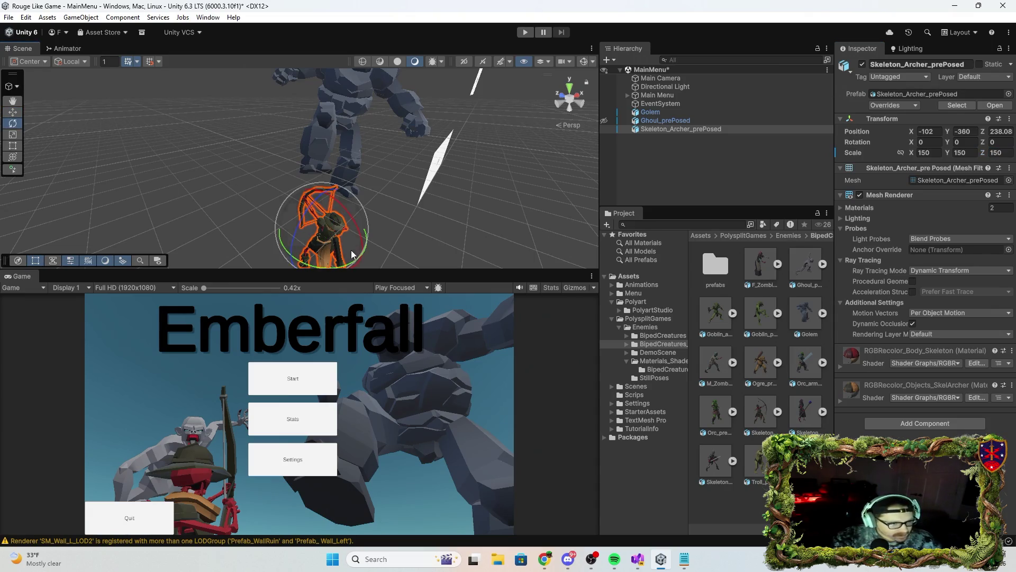
drag(312, 266, 247, 271)
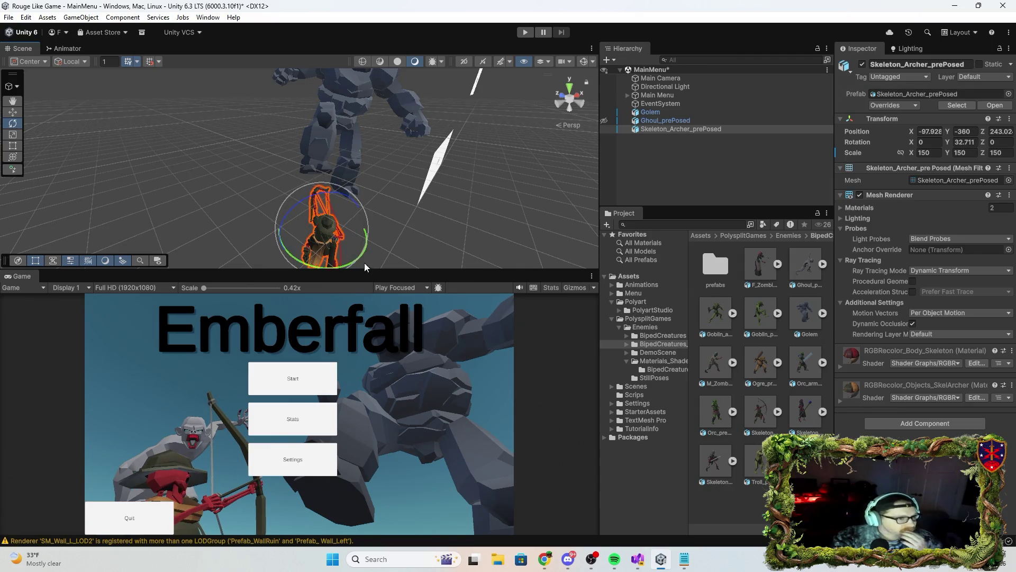
mouse_move(513, 221)
mouse_down()
mouse_move(712, 241)
mouse_move(578, 244)
mouse_up()
click(669, 120)
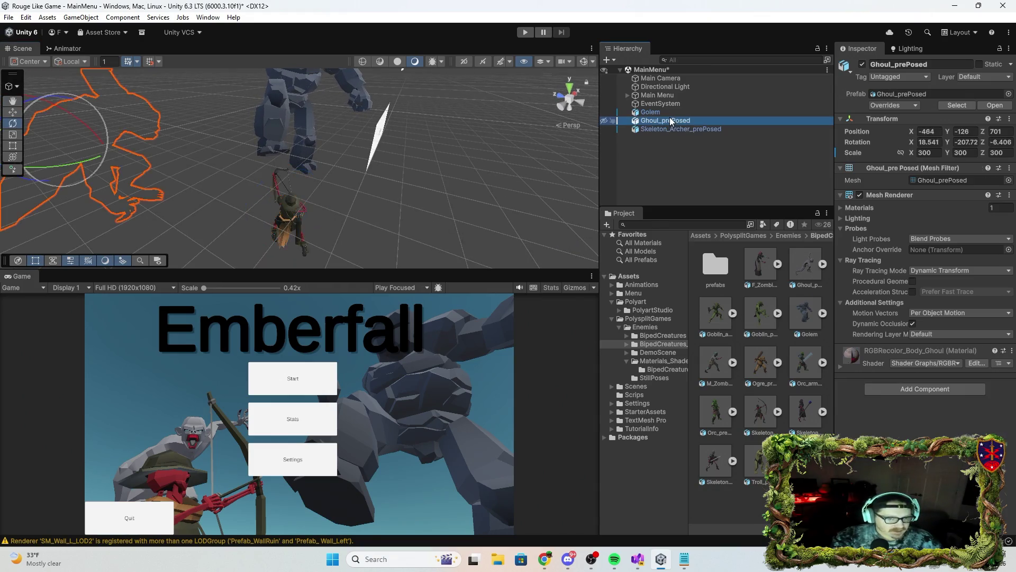
Delete the Ghoul_prePosed and move the skeleton archer sideways and down.
key(Delete)
mouse_move(433, 183)
mouse_down()
mouse_move(389, 223)
mouse_move(390, 191)
mouse_move(379, 193)
mouse_move(399, 191)
mouse_move(323, 229)
mouse_up()
click(323, 176)
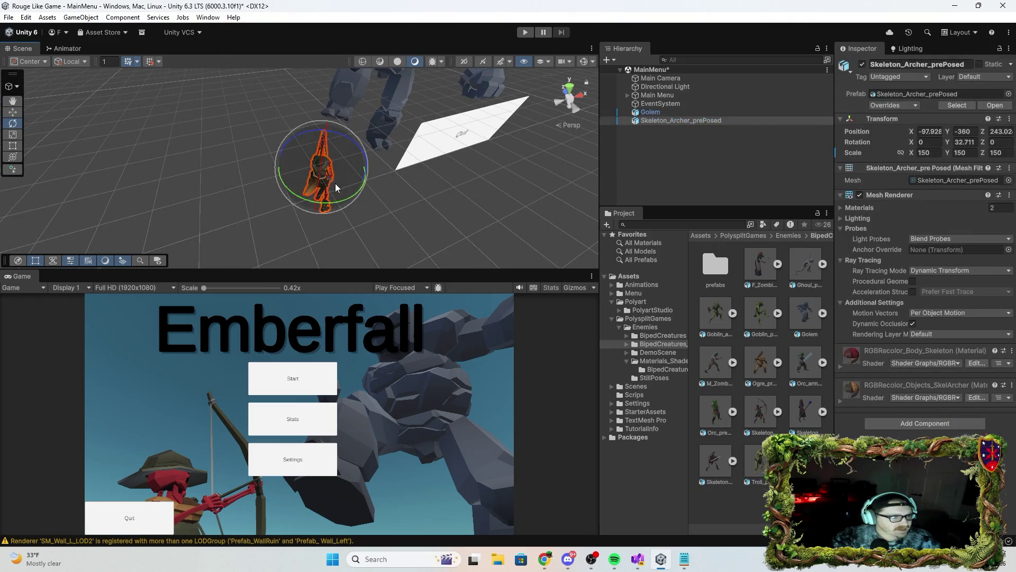
key(w)
drag(353, 170, 363, 179)
mouse_move(335, 136)
mouse_down()
mouse_move(334, 153)
mouse_move(331, 135)
mouse_move(357, 170)
mouse_up()
Set the archer's scale to 100 on all axes and raise it beside Quit.
click(925, 153)
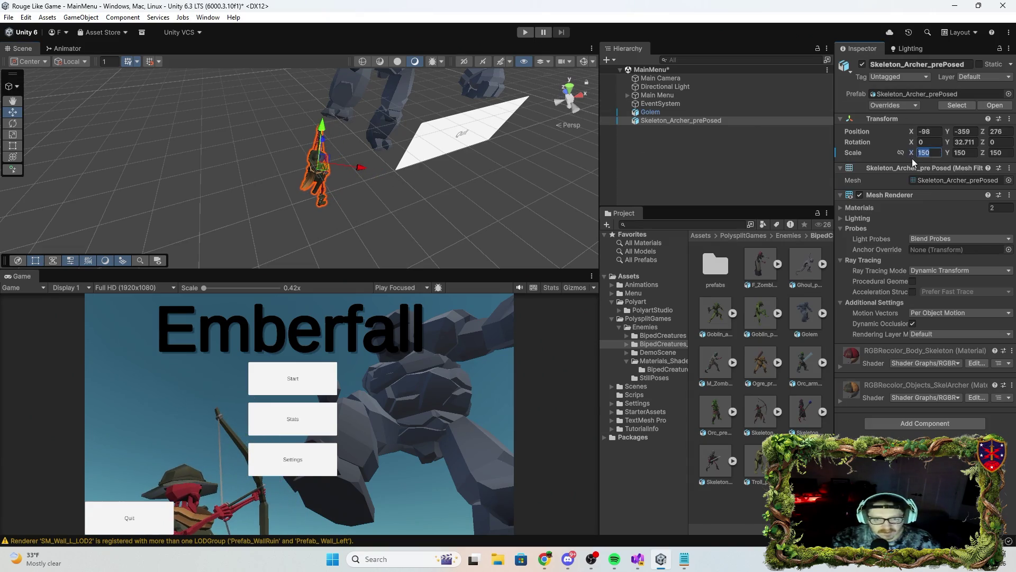
text(100)
key(Tab)
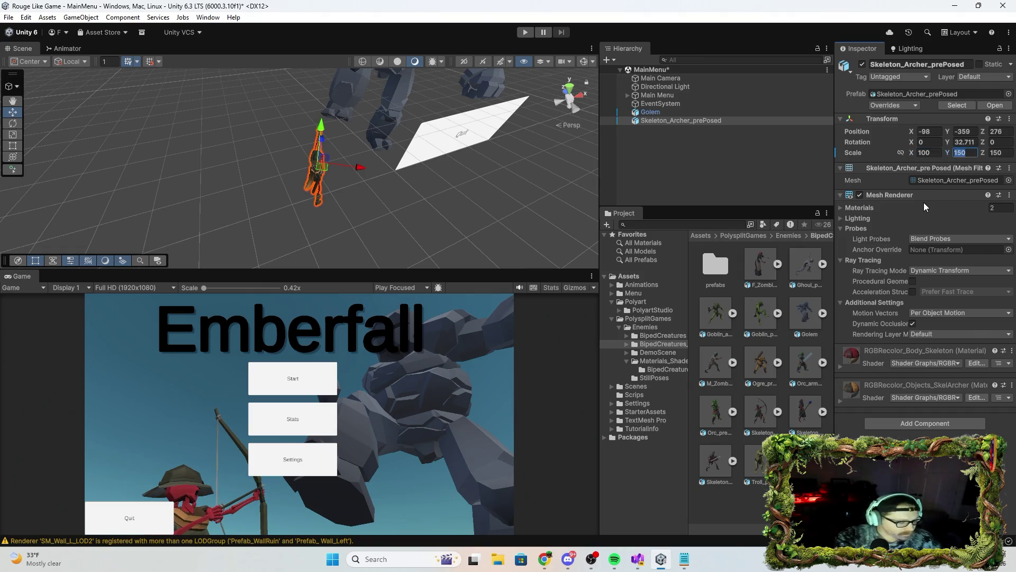
text(100)
key(Tab)
text(100)
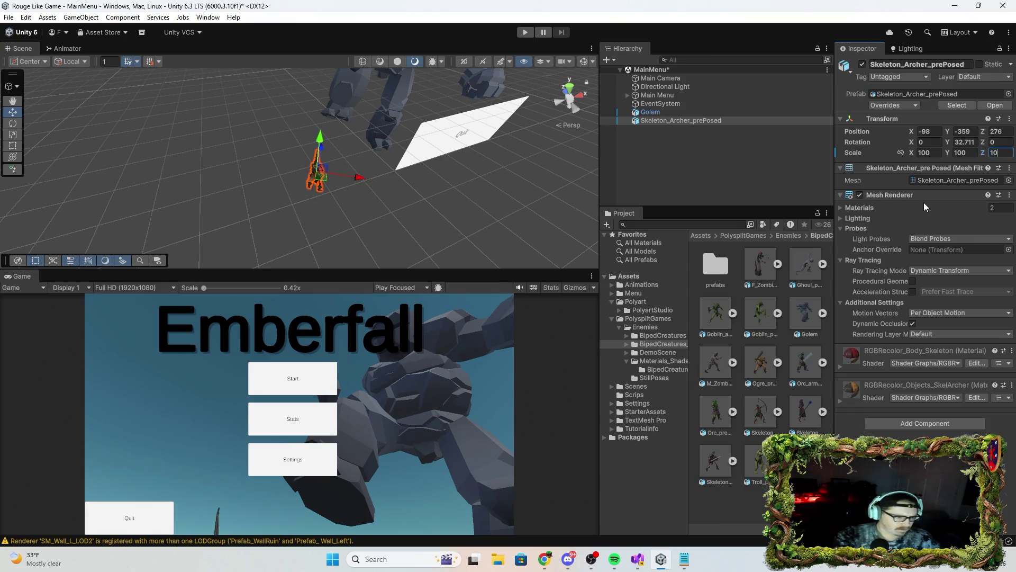
drag(328, 144, 312, 120)
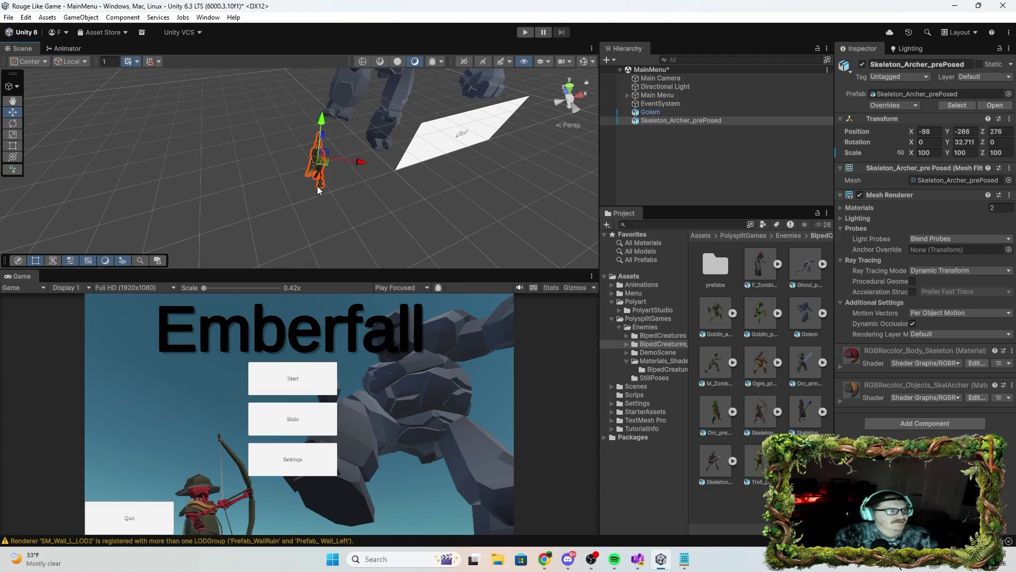
click(699, 94)
Tilt the Main Camera with the Rotate tool to about -40.27, 0.753, -0.486.
click(697, 103)
click(690, 95)
click(683, 78)
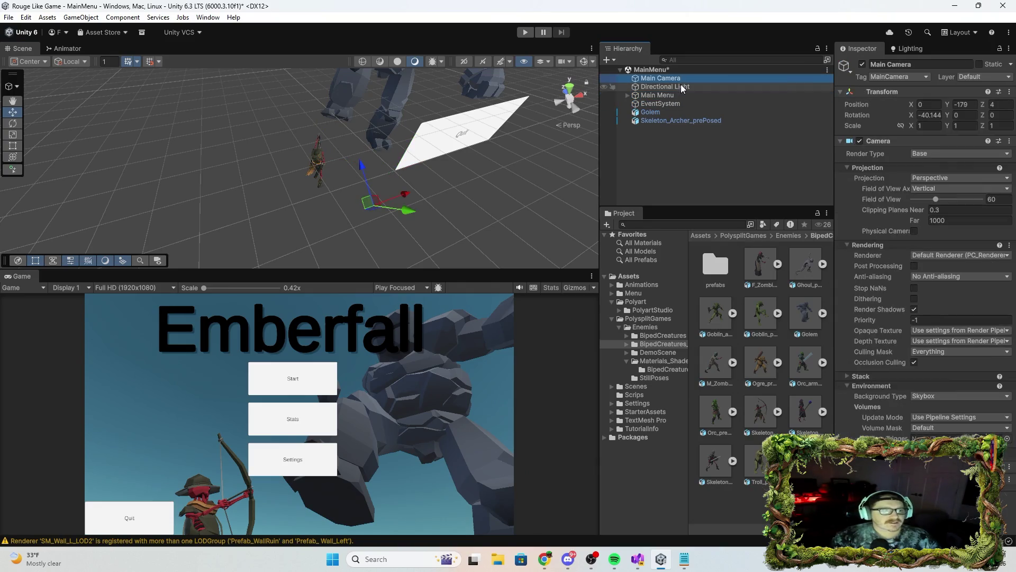
click(21, 122)
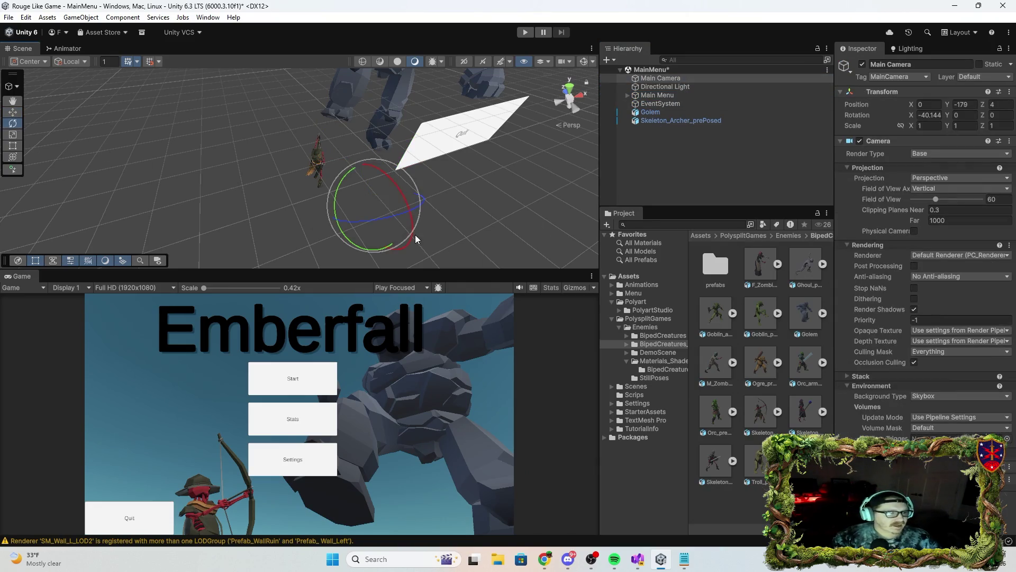
mouse_move(453, 231)
mouse_down()
mouse_move(484, 234)
mouse_move(550, 197)
mouse_move(540, 200)
mouse_up()
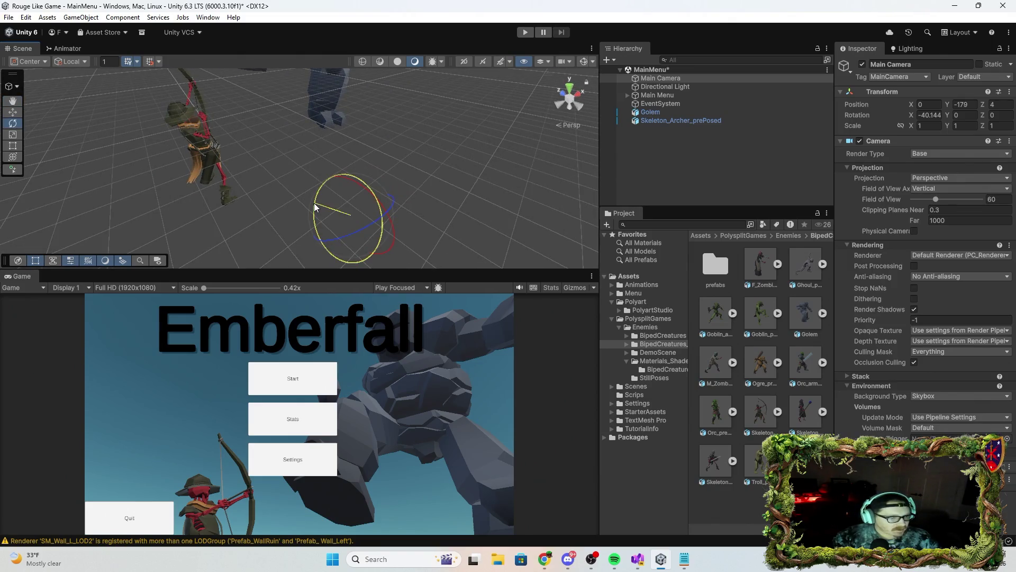
mouse_move(314, 202)
mouse_down()
mouse_move(310, 233)
mouse_move(336, 179)
mouse_move(333, 205)
mouse_up()
mouse_move(392, 224)
mouse_down()
mouse_move(385, 207)
mouse_move(383, 232)
mouse_move(380, 208)
mouse_move(377, 234)
mouse_up()
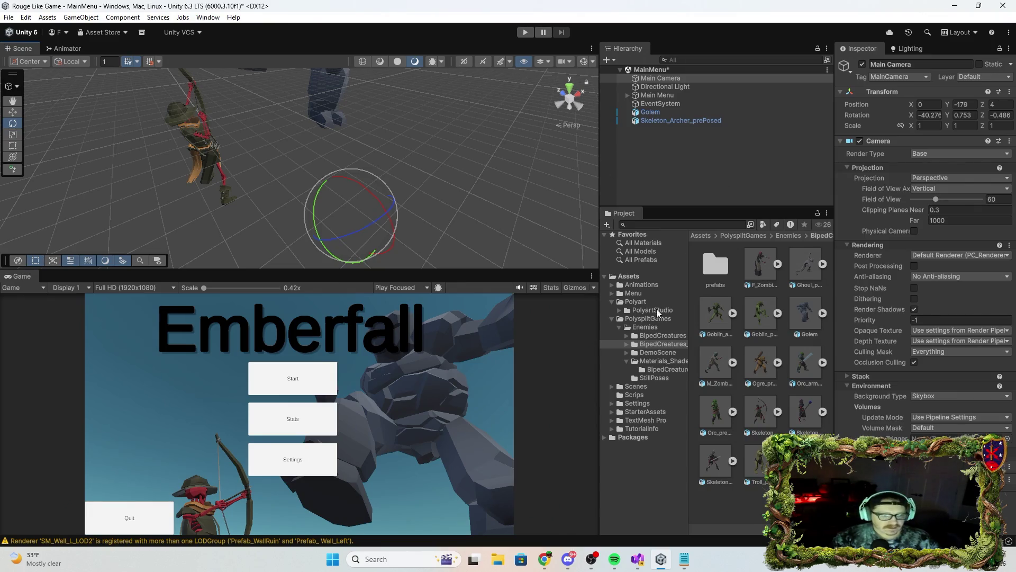
click(644, 286)
Browse the PolyartStudio Dreamscape folders and their Materials subfolders in the Project window.
click(618, 310)
click(619, 311)
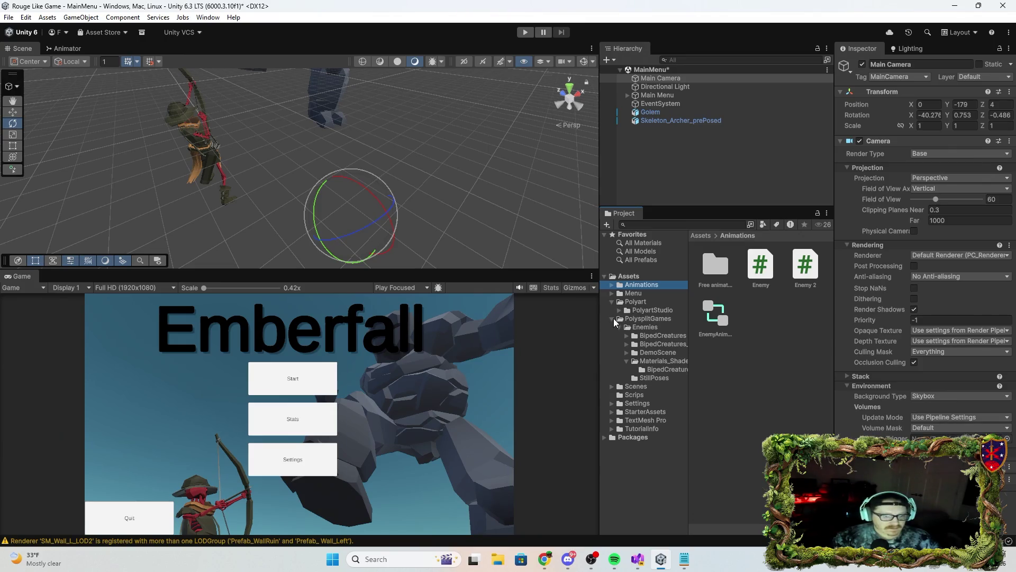
click(612, 319)
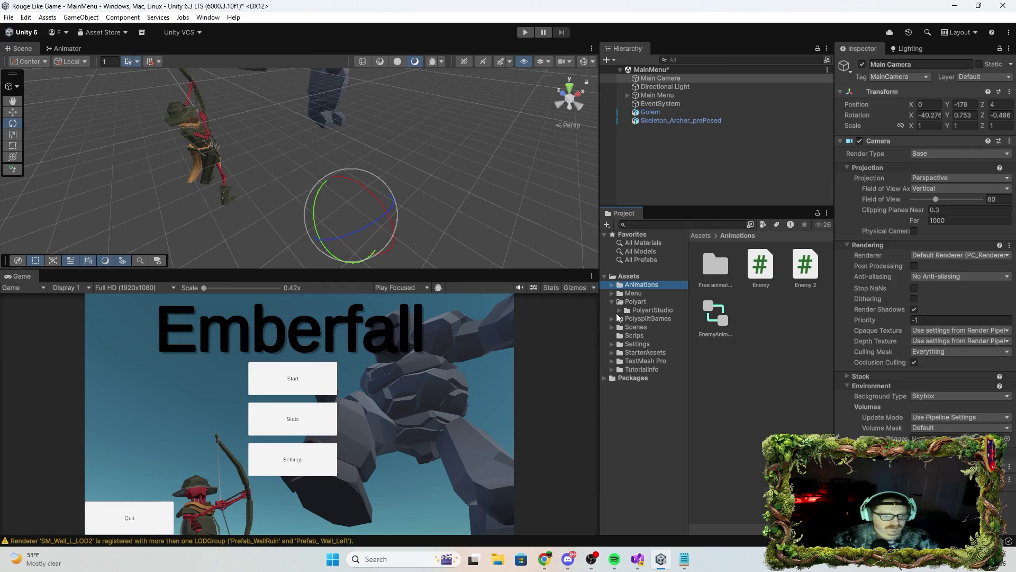
click(619, 310)
click(651, 318)
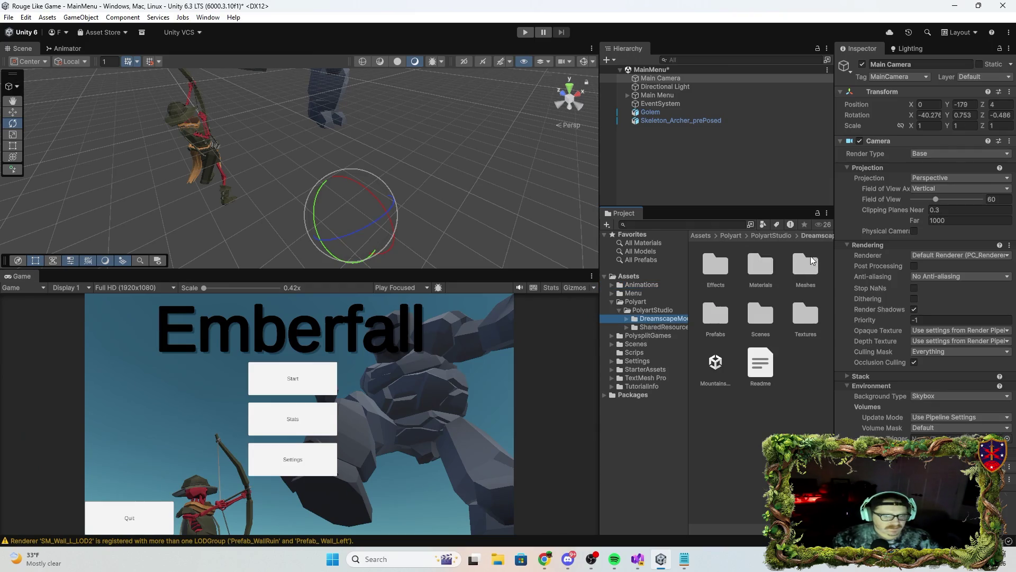
click(764, 272)
click(626, 319)
click(627, 320)
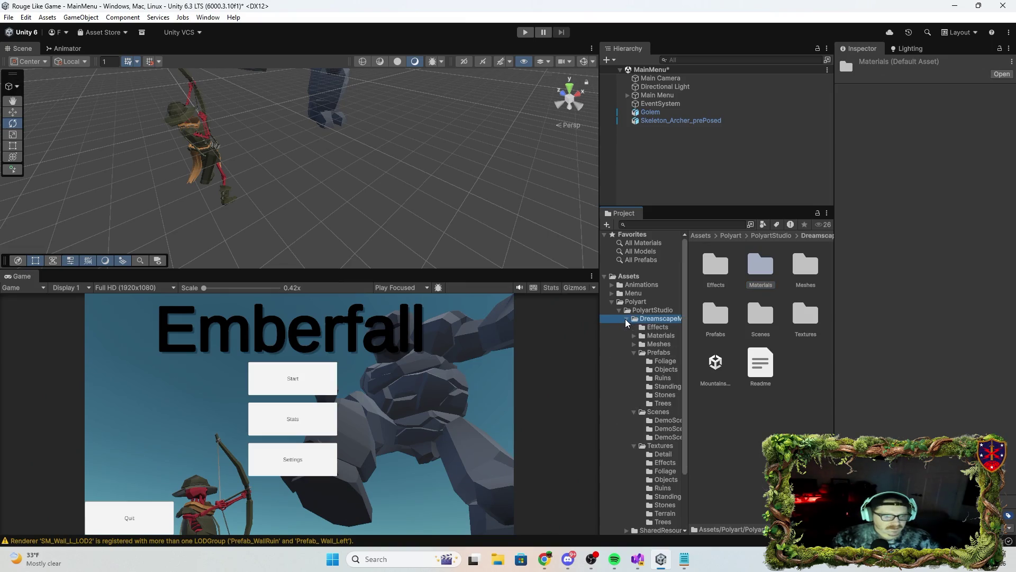
click(650, 337)
click(634, 337)
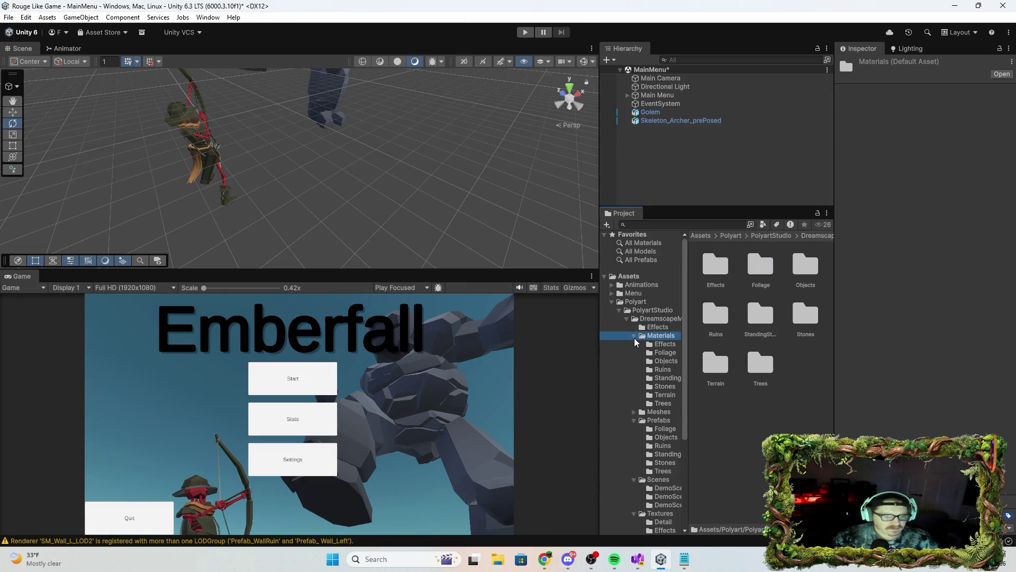
click(667, 353)
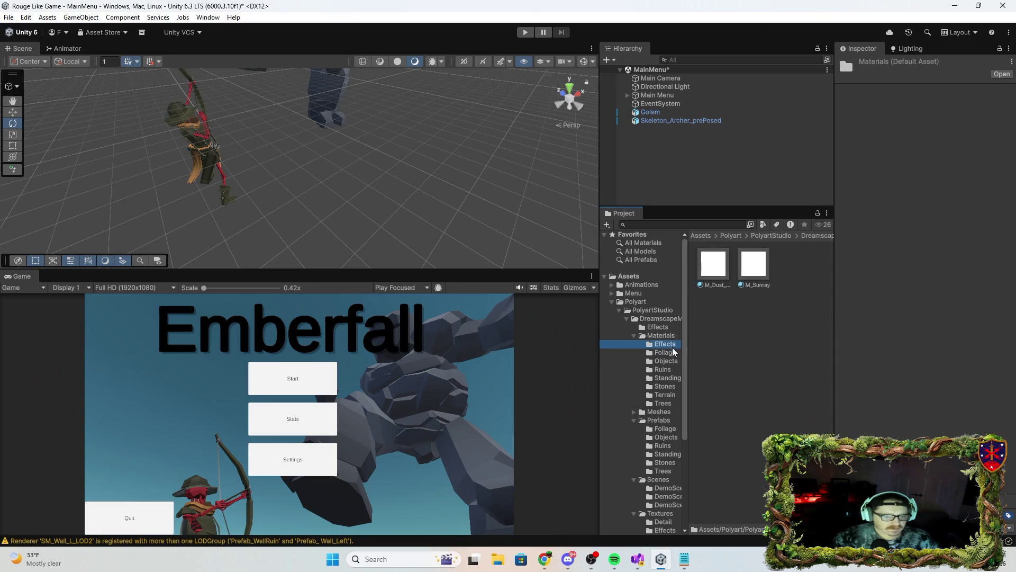
click(636, 337)
Drag Prefab_Conifer_01 from the Trees prefabs into the Scene near the golem.
click(661, 362)
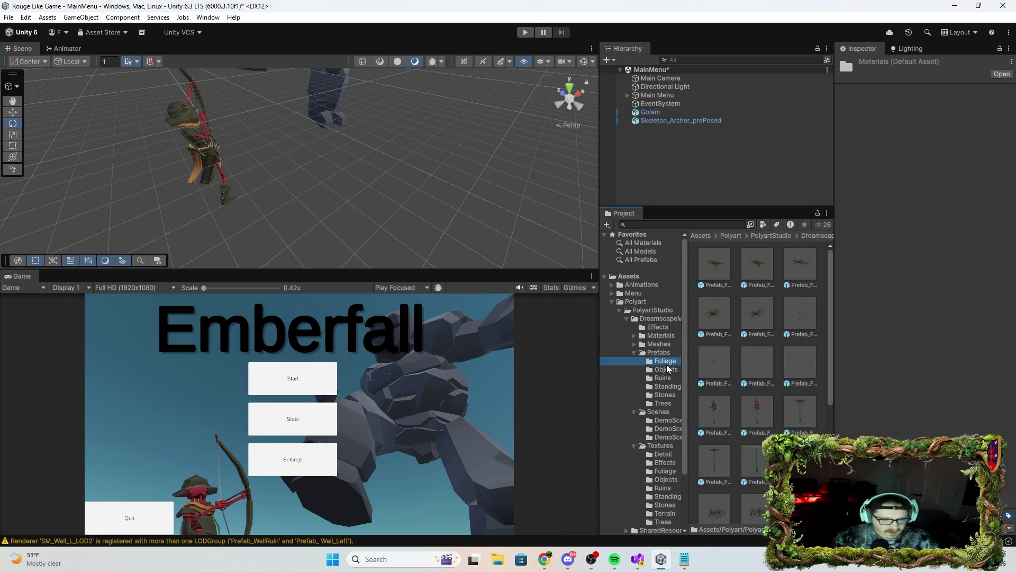
click(659, 403)
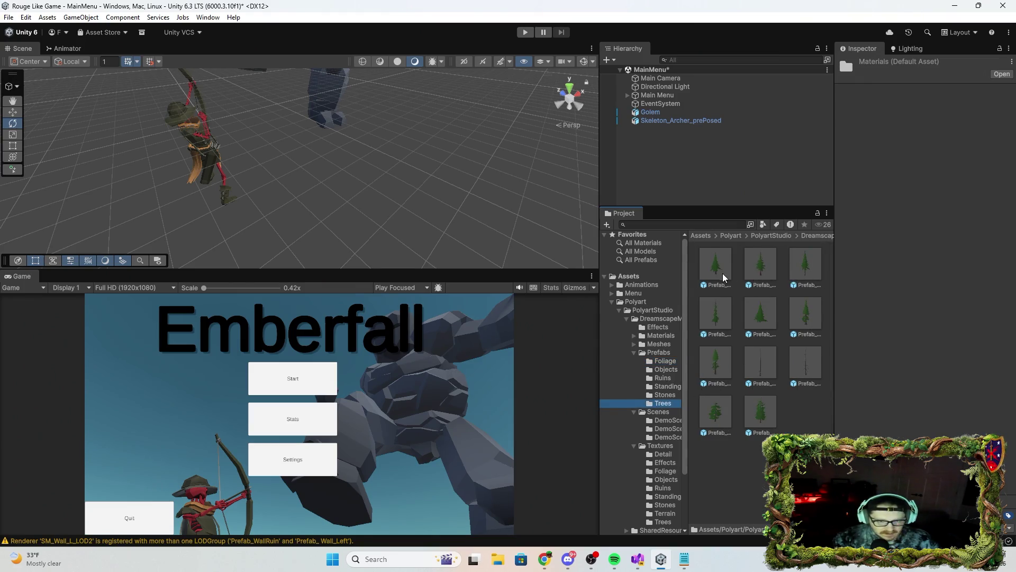
mouse_move(721, 270)
mouse_down()
mouse_move(525, 243)
mouse_move(297, 154)
mouse_move(268, 113)
mouse_move(243, 112)
mouse_up()
Frame the new conifer, select its SM_Conifer_01_LOD0 mesh and push it back.
key(f)
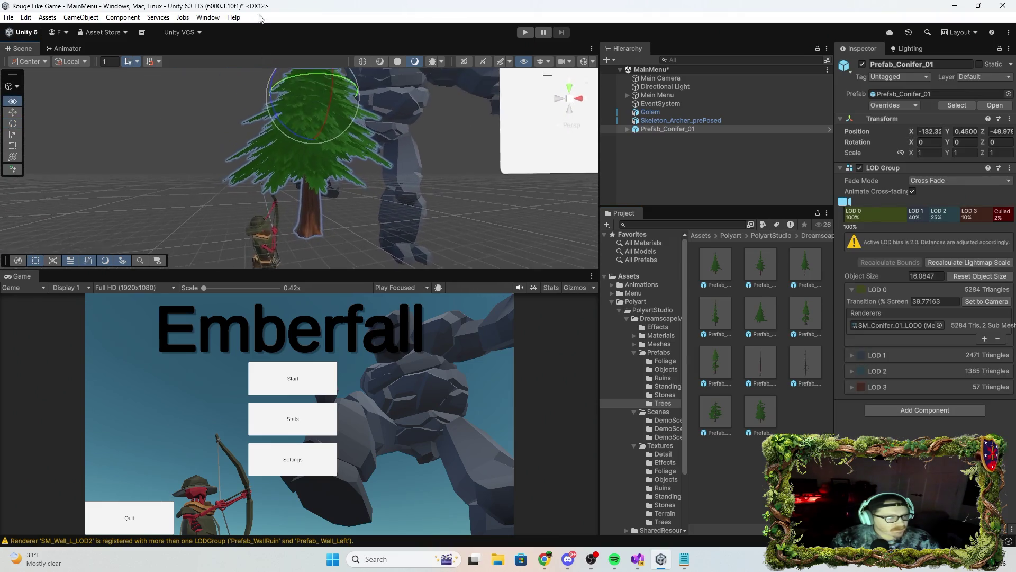
click(304, 225)
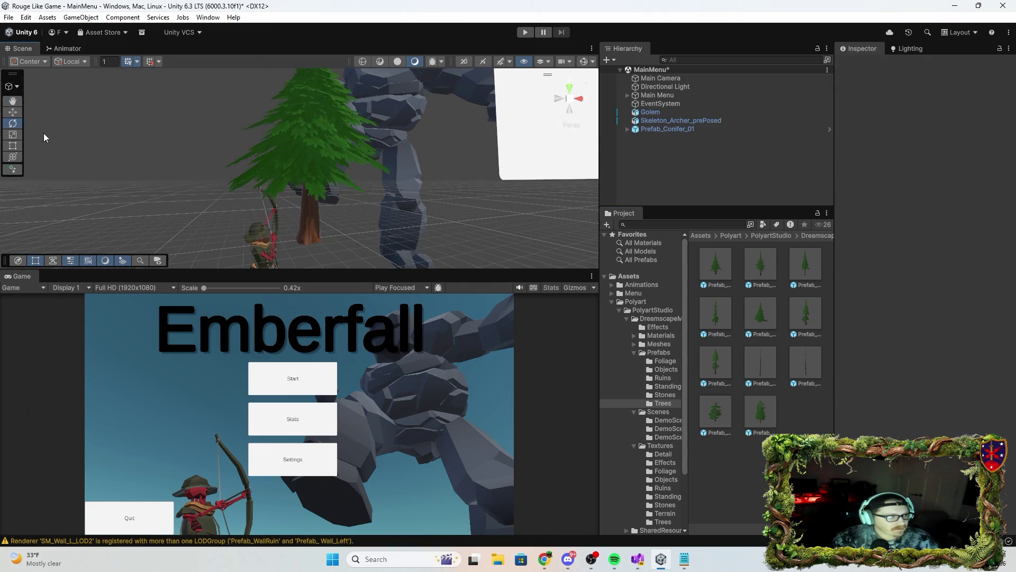
click(318, 215)
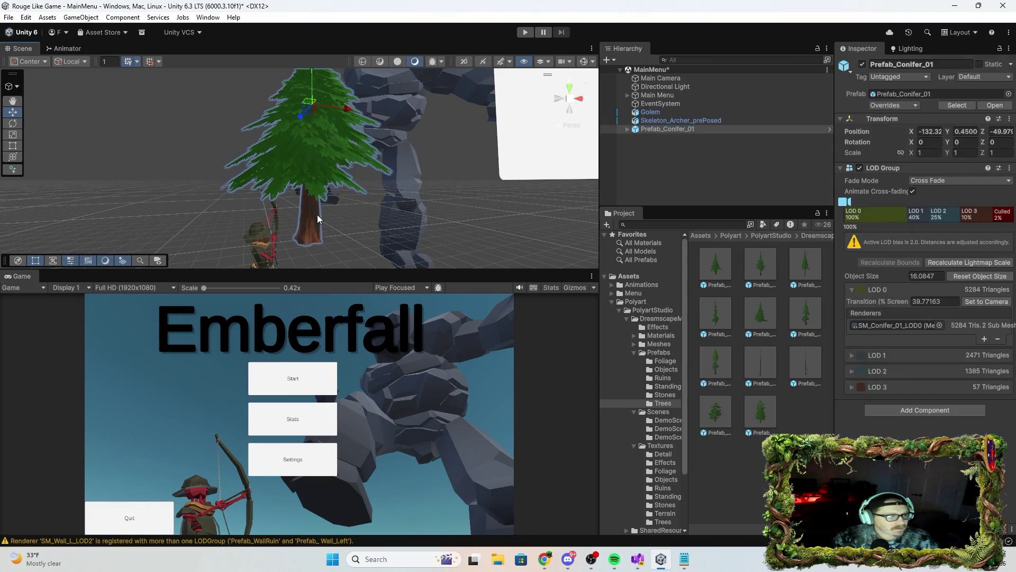
click(316, 213)
mouse_move(302, 115)
mouse_down()
mouse_move(259, 135)
mouse_move(239, 166)
mouse_move(268, 153)
mouse_move(370, 162)
mouse_move(250, 177)
mouse_move(313, 161)
mouse_up()
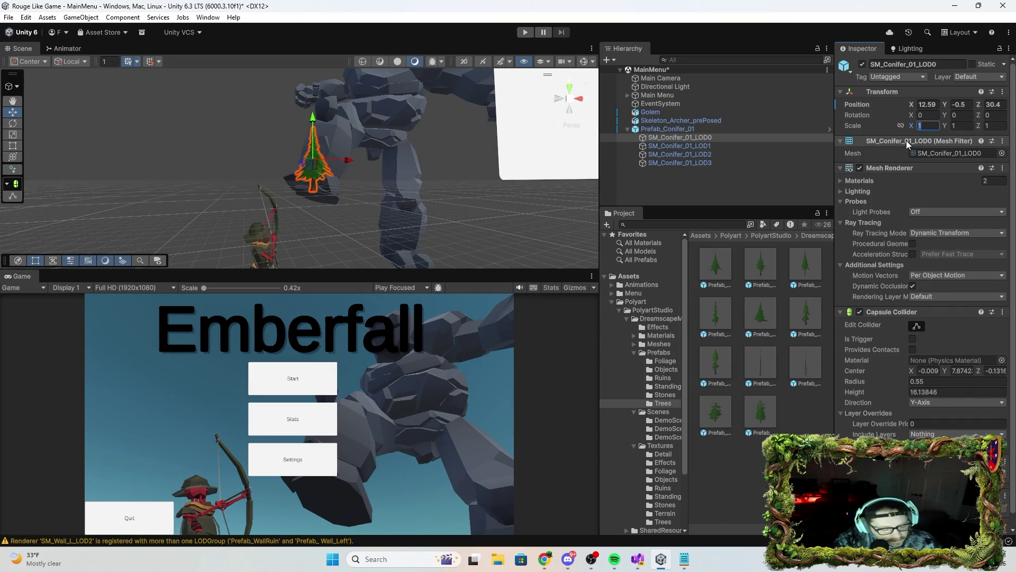
Scale the conifer mesh to 400 on all axes and move it back and down.
text(4)
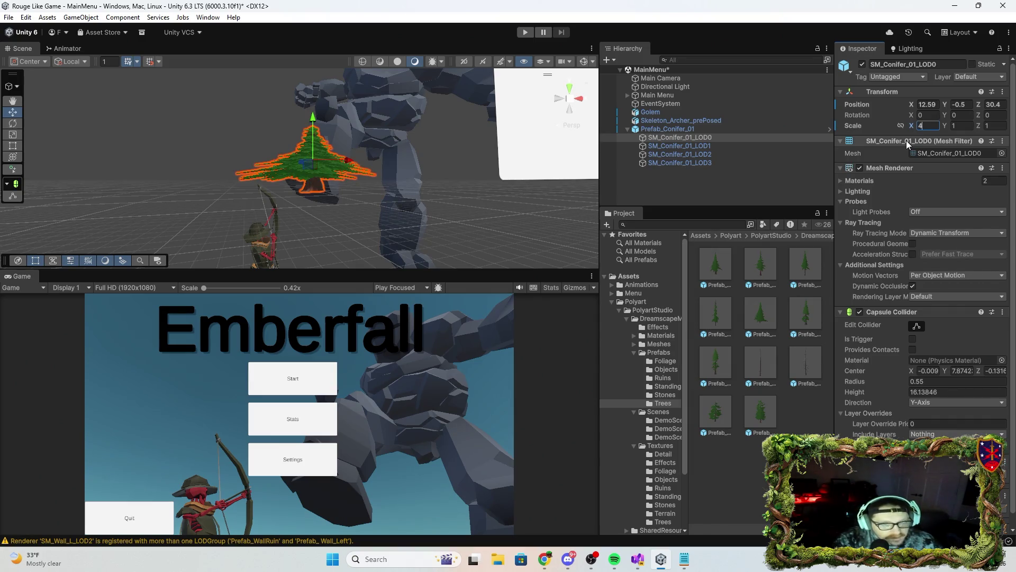
text(00)
key(Tab)
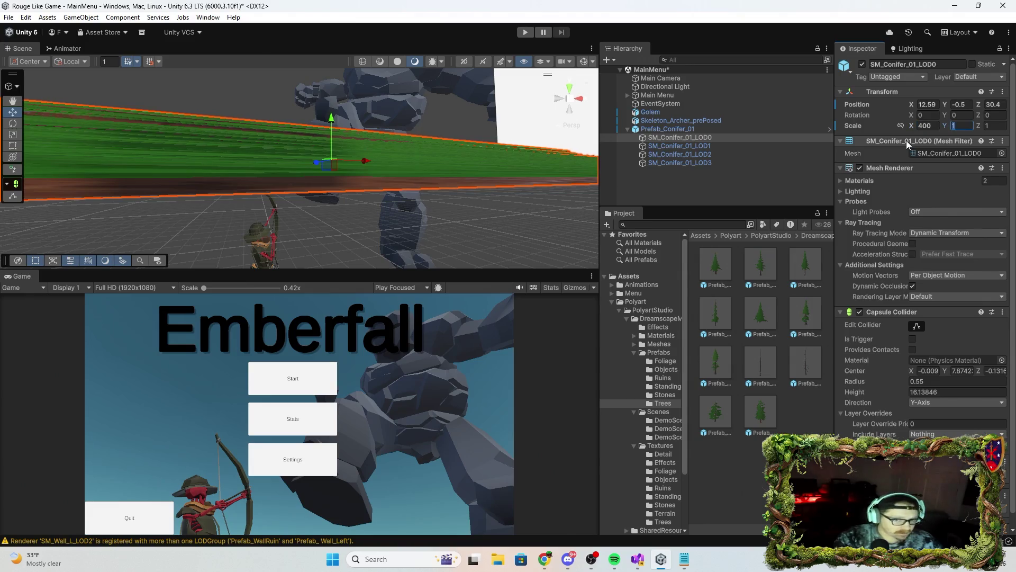
text(400)
key(Tab)
text(400)
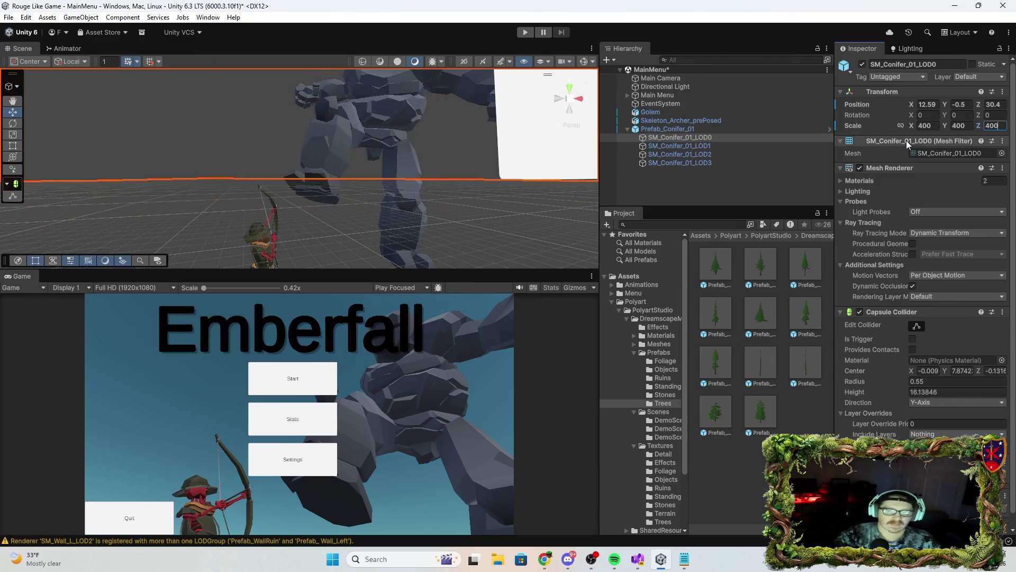
key(Return)
key(f)
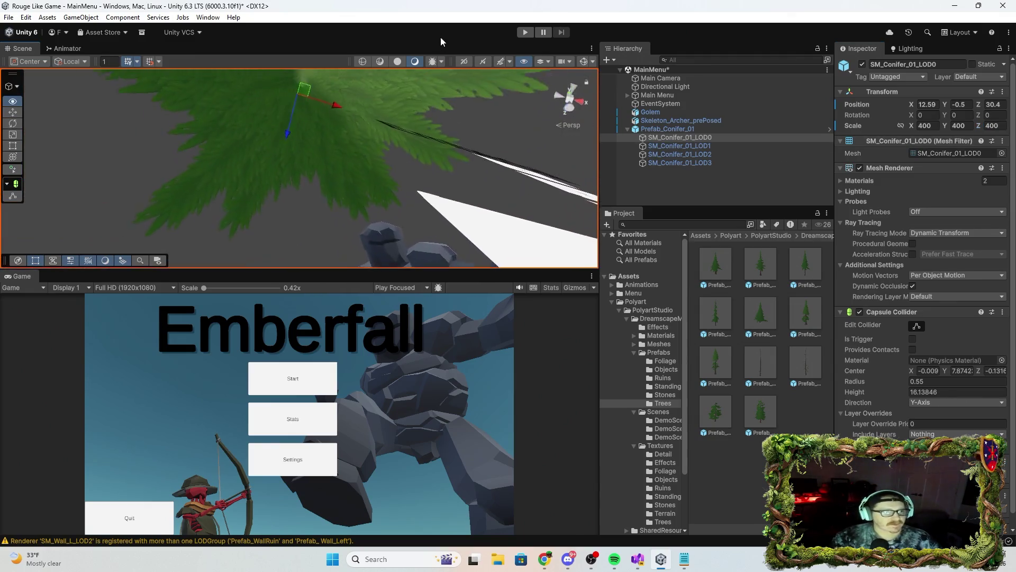
mouse_move(280, 151)
mouse_down()
mouse_move(278, 246)
mouse_move(324, 213)
mouse_up()
mouse_move(305, 170)
mouse_down()
mouse_move(386, 132)
mouse_move(350, 309)
mouse_move(363, 159)
mouse_move(356, 189)
mouse_move(247, 187)
mouse_move(262, 192)
mouse_move(262, 233)
mouse_move(272, 212)
mouse_move(285, 310)
mouse_move(255, 128)
mouse_move(277, 173)
mouse_move(325, 91)
mouse_move(326, 174)
mouse_move(335, 119)
mouse_up()
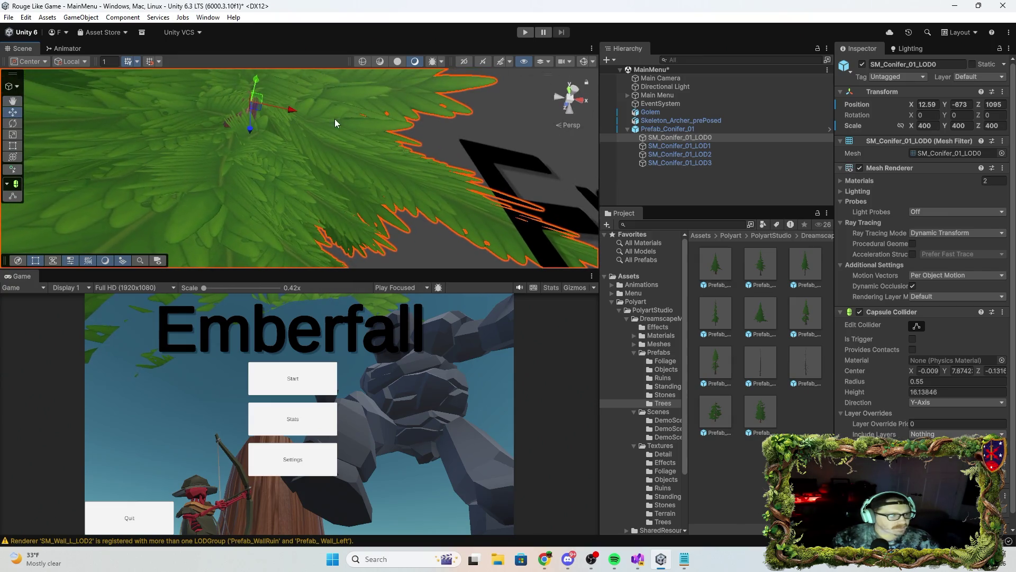
drag(255, 82, 252, 112)
Set the conifer's scale to 100 on all axes and raise it beside the golem.
click(939, 125)
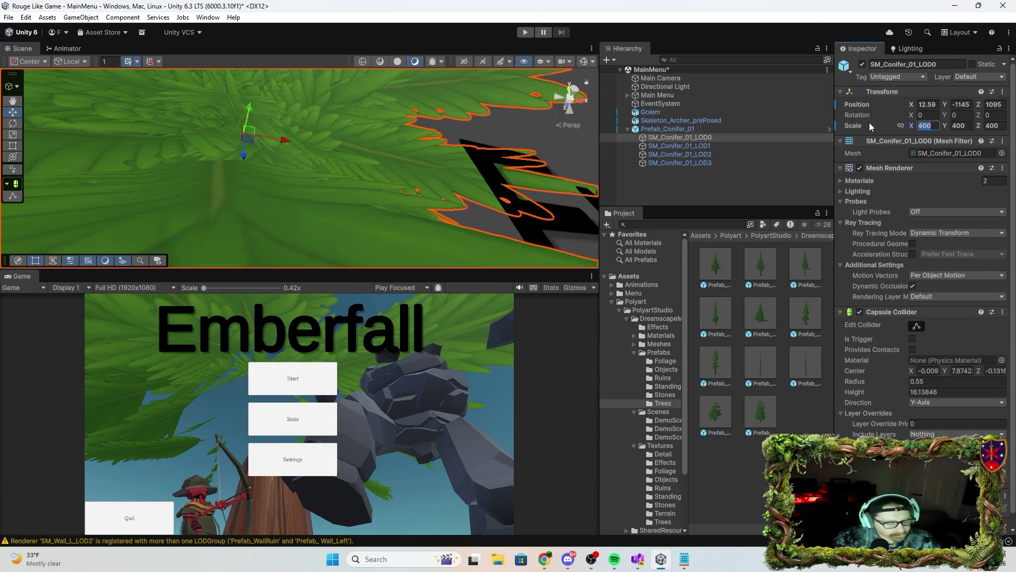
text(100)
key(Tab)
text(100)
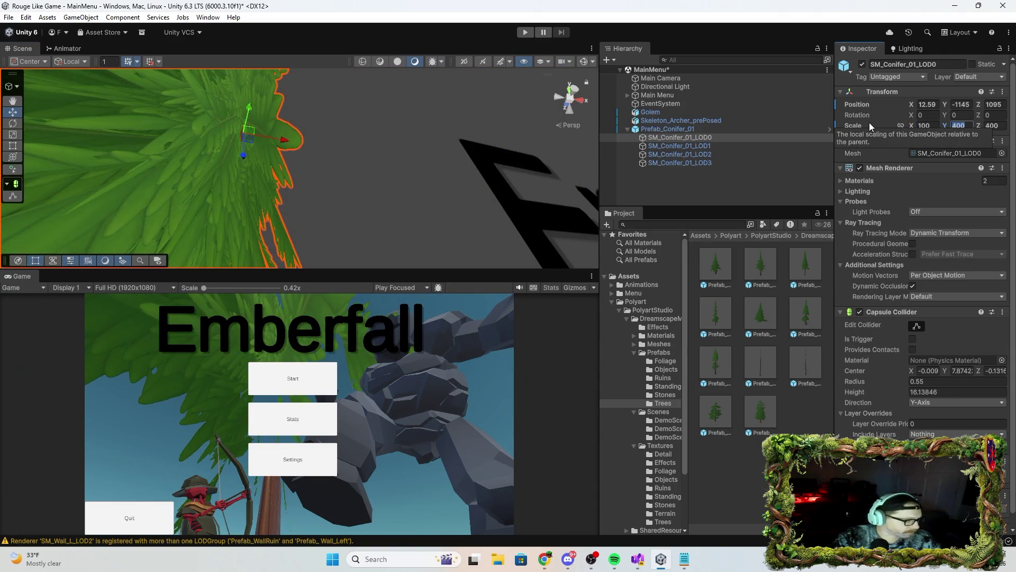
key(Tab)
text(100)
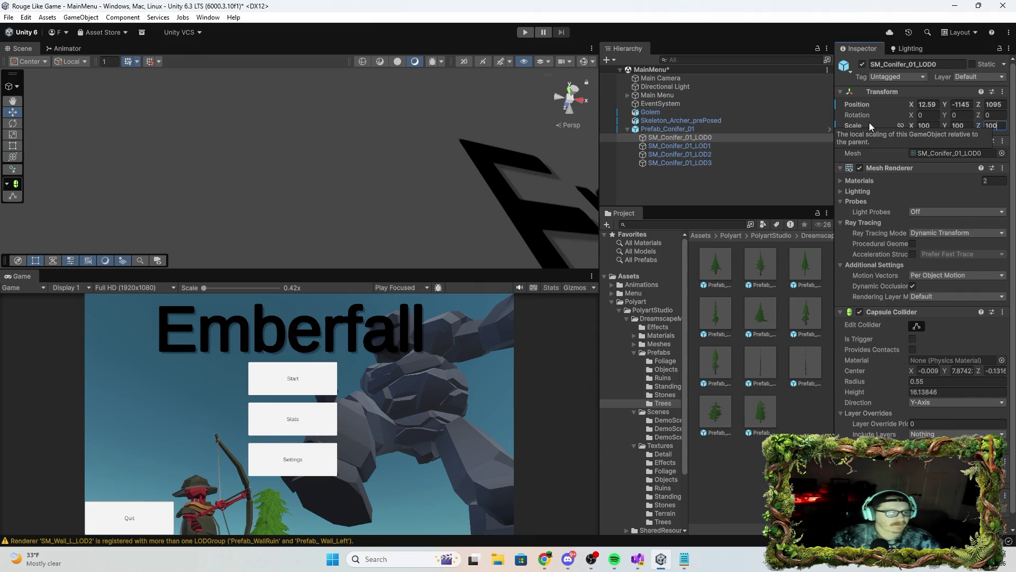
key(Return)
key(f)
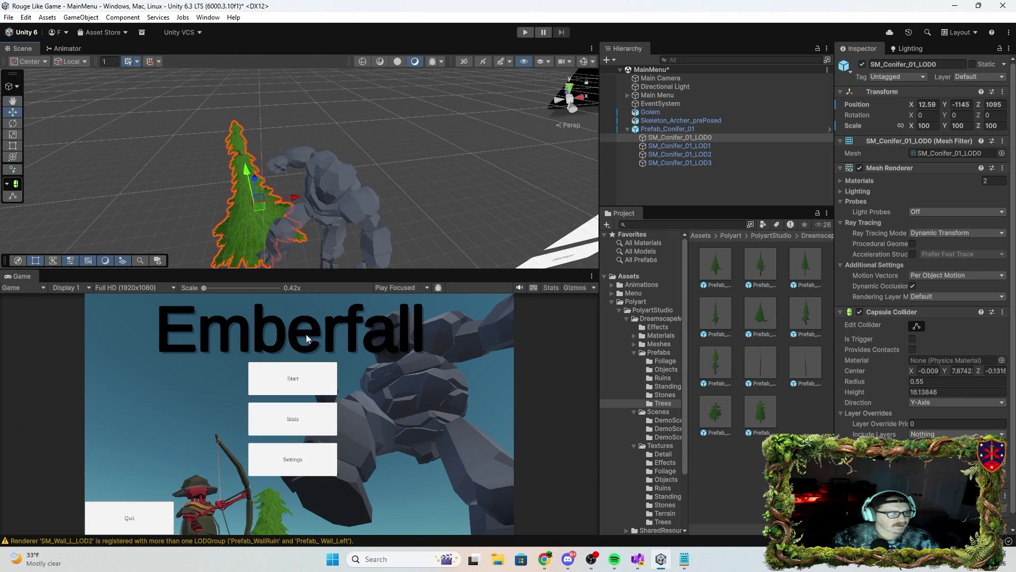
drag(249, 182, 237, 77)
mouse_move(279, 116)
mouse_down()
mouse_move(180, 159)
mouse_move(335, 83)
mouse_move(303, 98)
mouse_up()
mouse_move(309, 137)
mouse_down()
mouse_move(370, 181)
mouse_move(521, 166)
mouse_up()
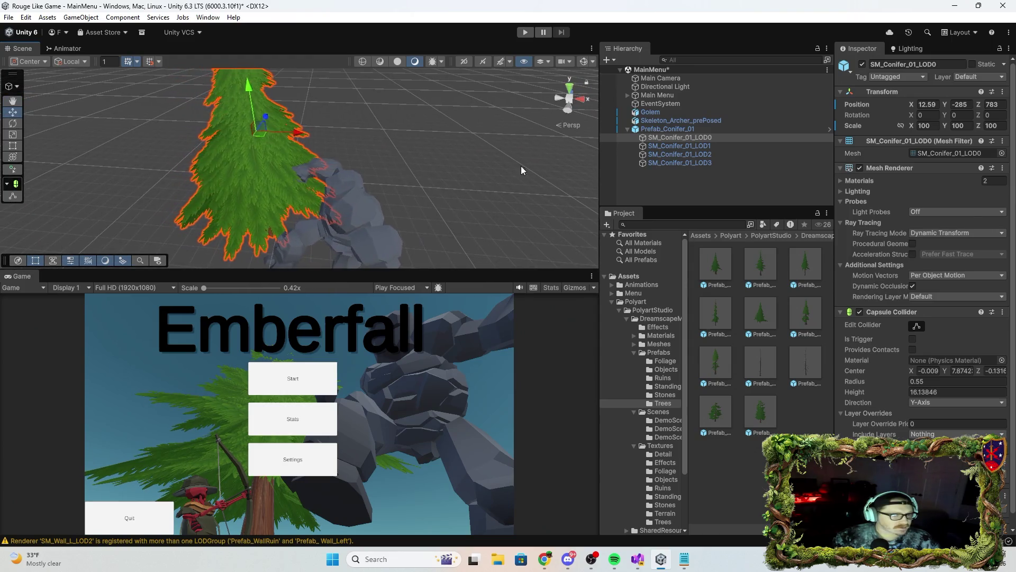
Duplicate the SM_Conifer_01_LOD0 mesh, creating SM_Conifer_01_LOD0 (1).
click(628, 129)
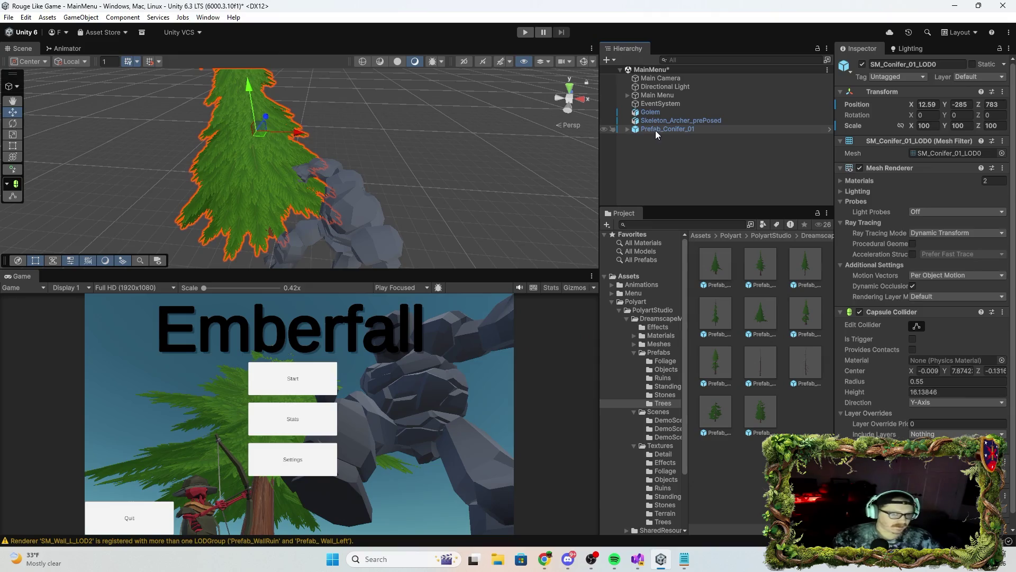
key(ctrl+d)
key(Delete)
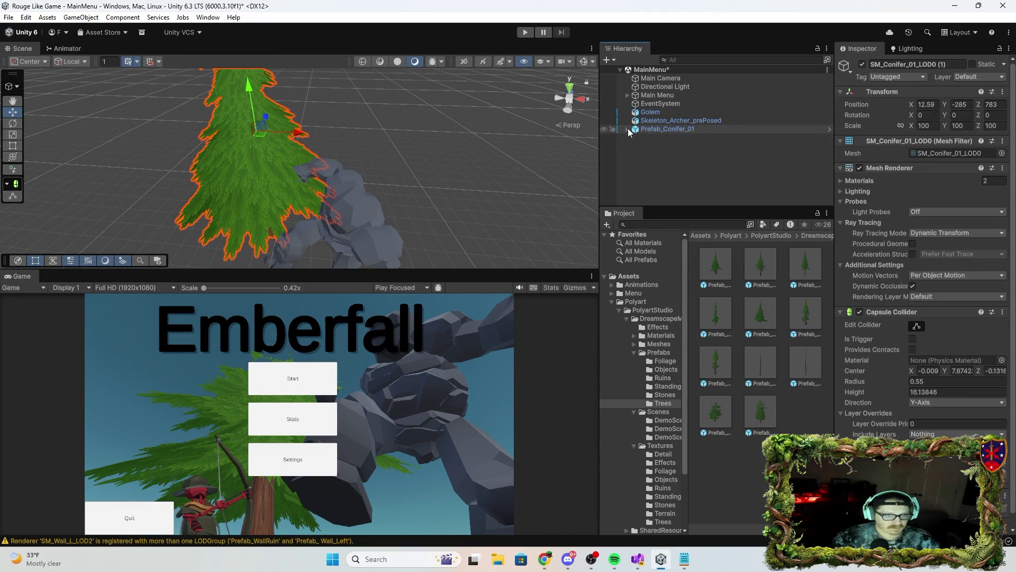
click(656, 137)
click(643, 130)
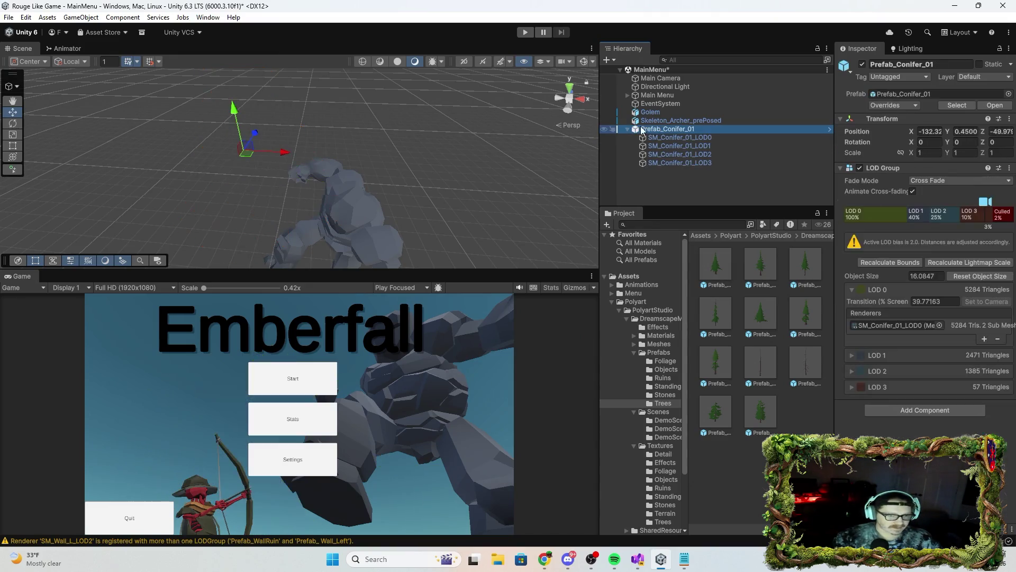
click(629, 129)
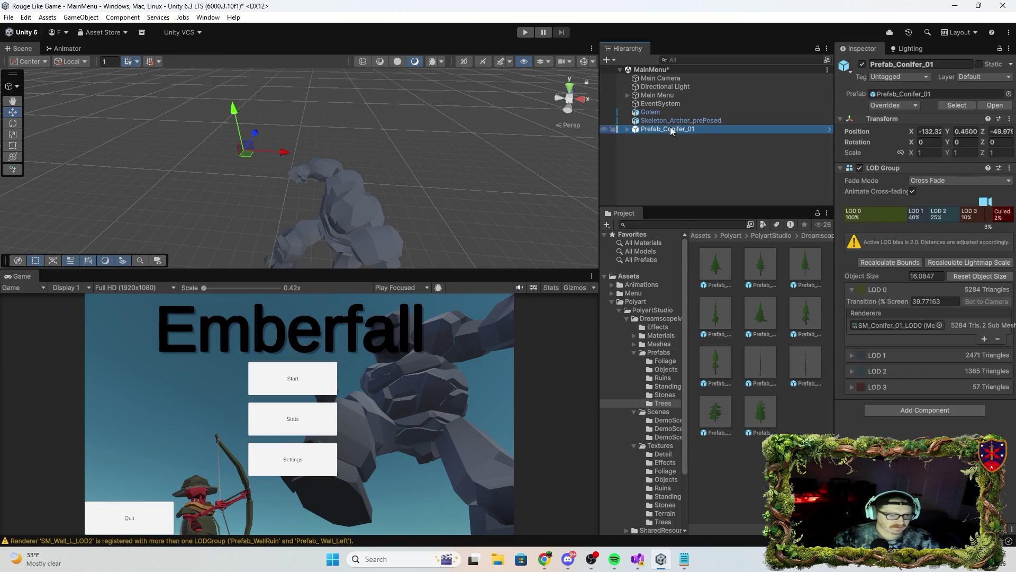
click(667, 131)
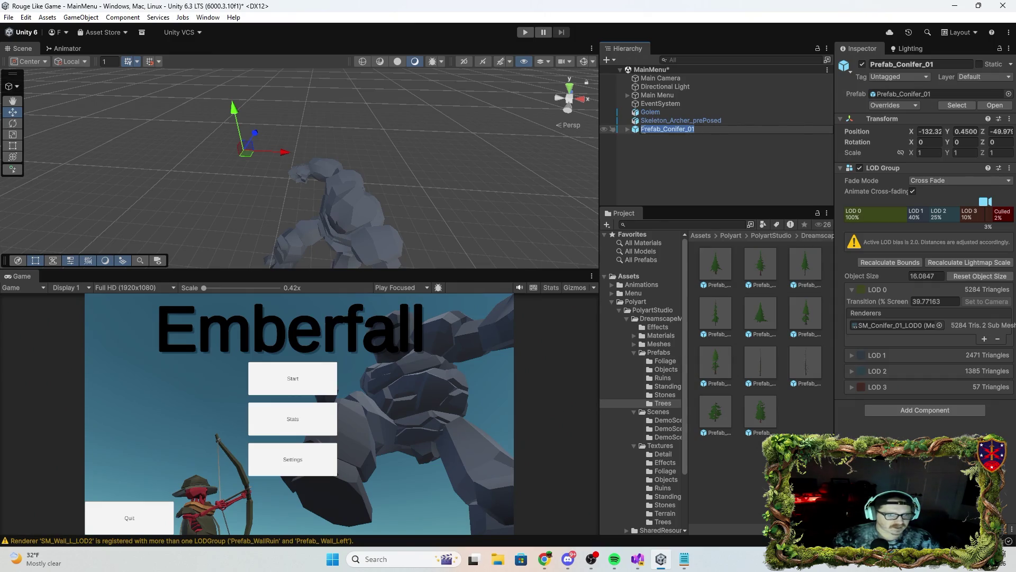
click(634, 131)
click(627, 130)
click(675, 139)
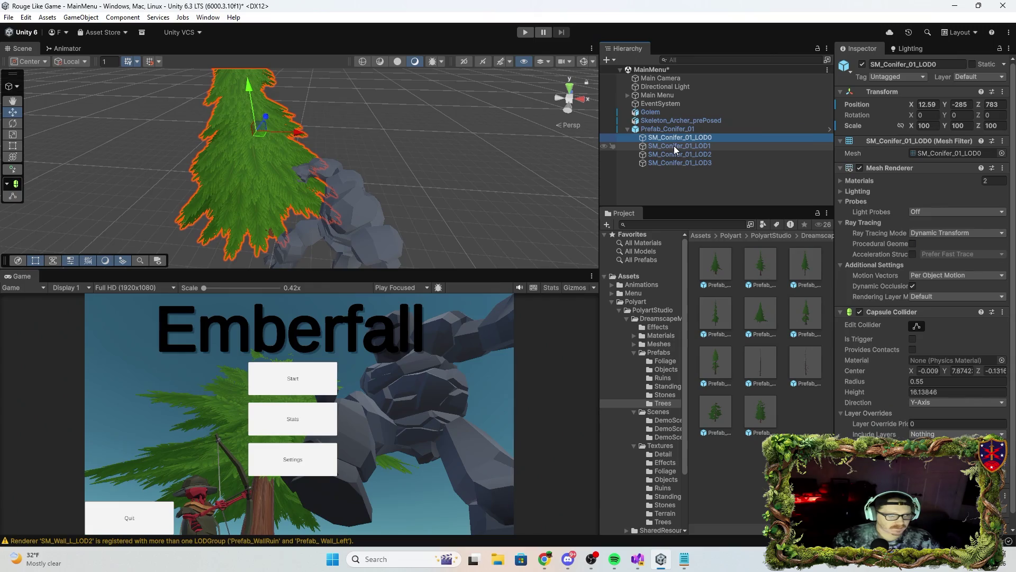
click(628, 129)
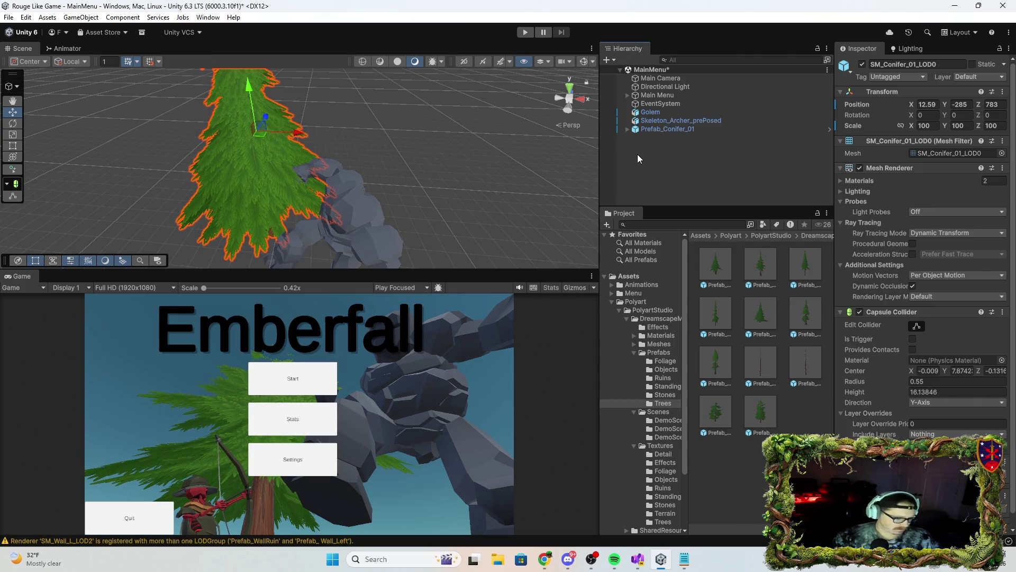
key(ctrl+d)
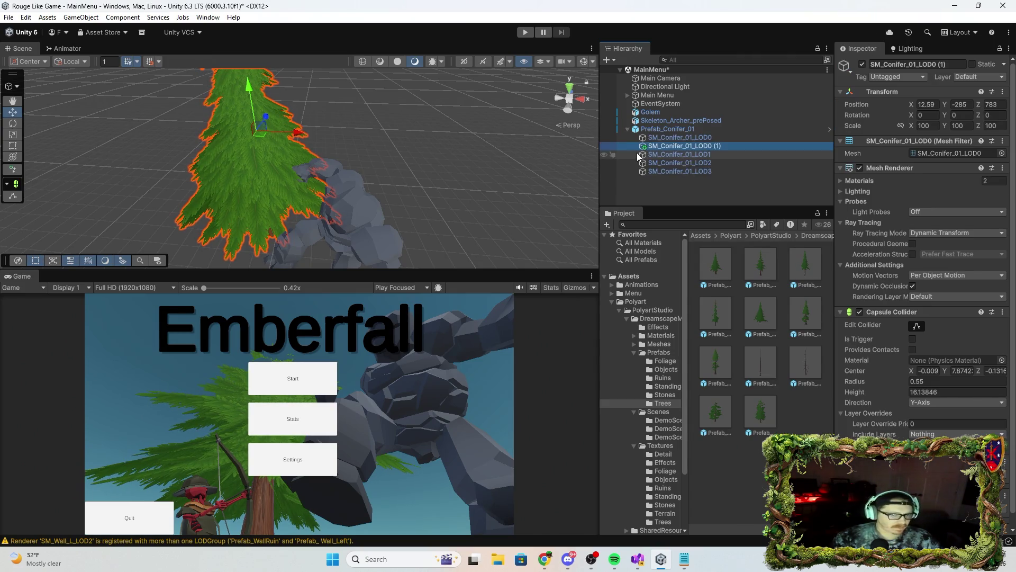
Slide the first copy sideways, make another copy, and move the original right and back.
mouse_move(291, 137)
mouse_down()
mouse_move(339, 141)
mouse_move(341, 154)
mouse_move(359, 139)
mouse_move(401, 143)
mouse_move(349, 133)
mouse_move(356, 144)
mouse_up()
click(680, 137)
key(ctrl+d)
click(683, 154)
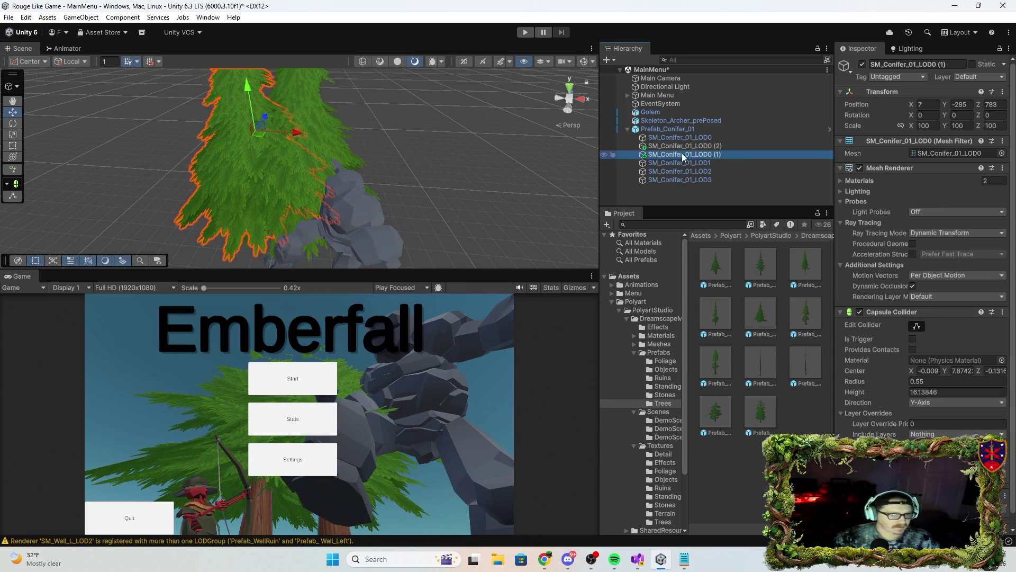
click(688, 137)
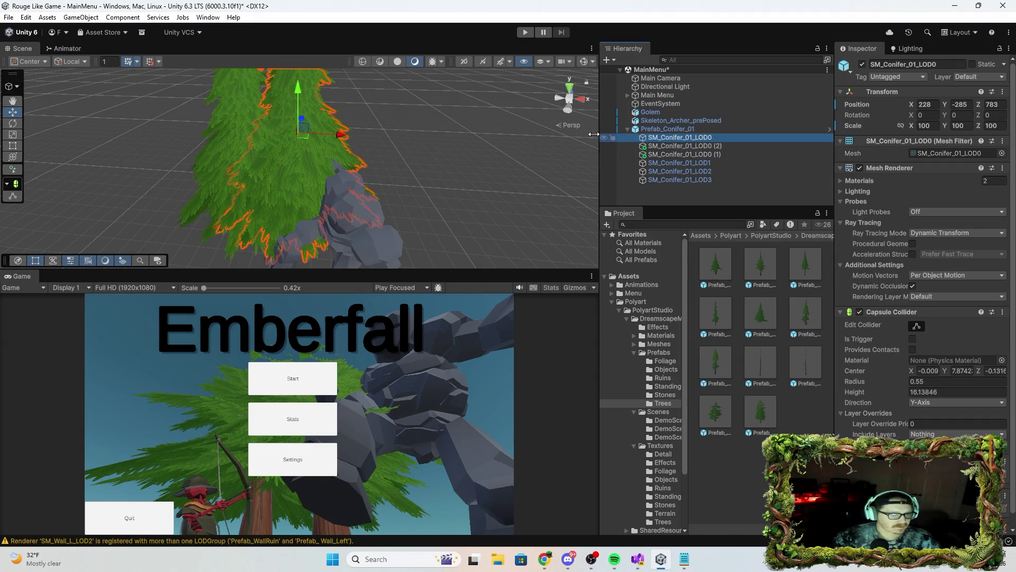
drag(343, 136, 392, 150)
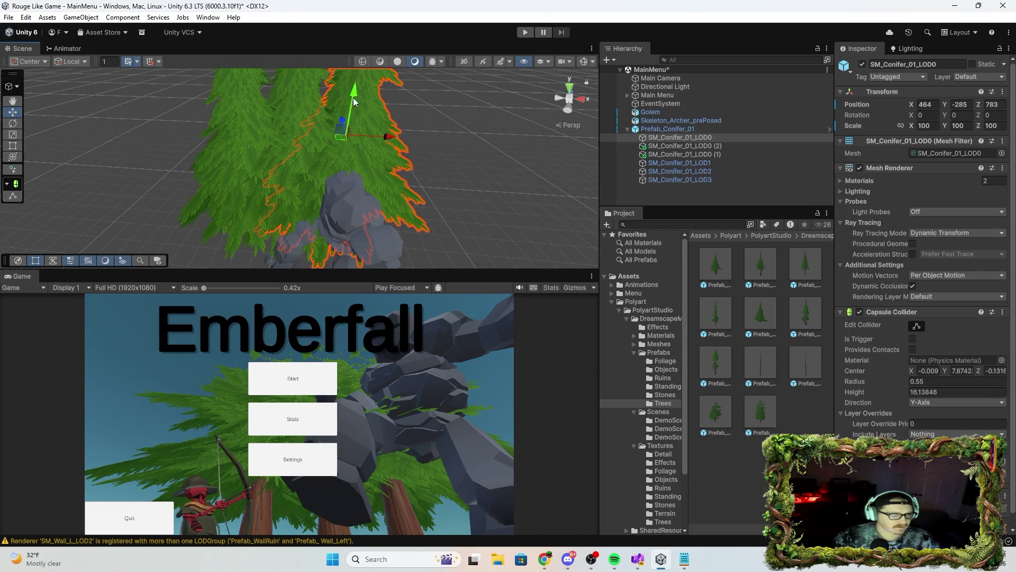
drag(343, 119, 337, 113)
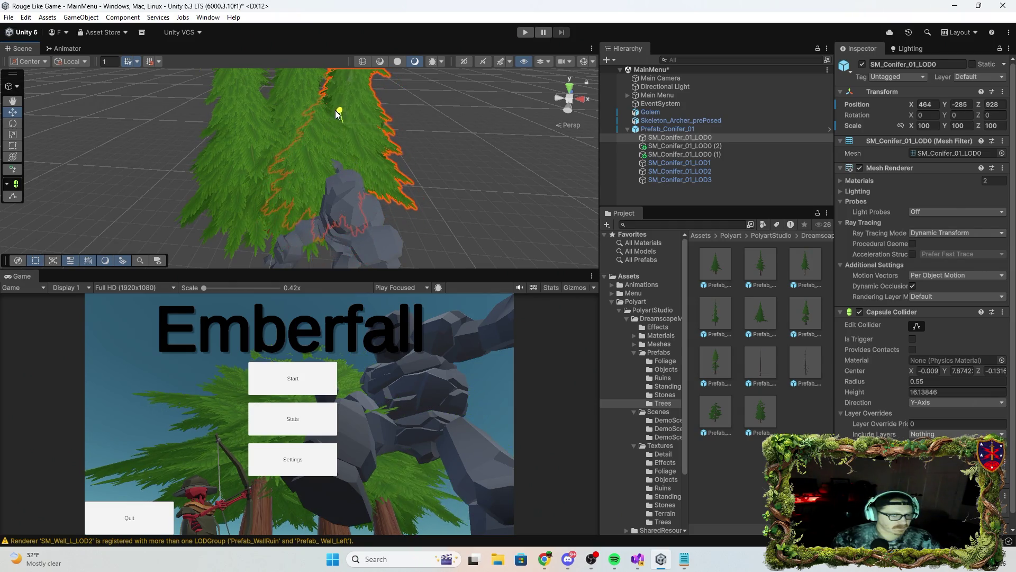
Push the second copy further back and lower the original conifer slightly.
click(320, 133)
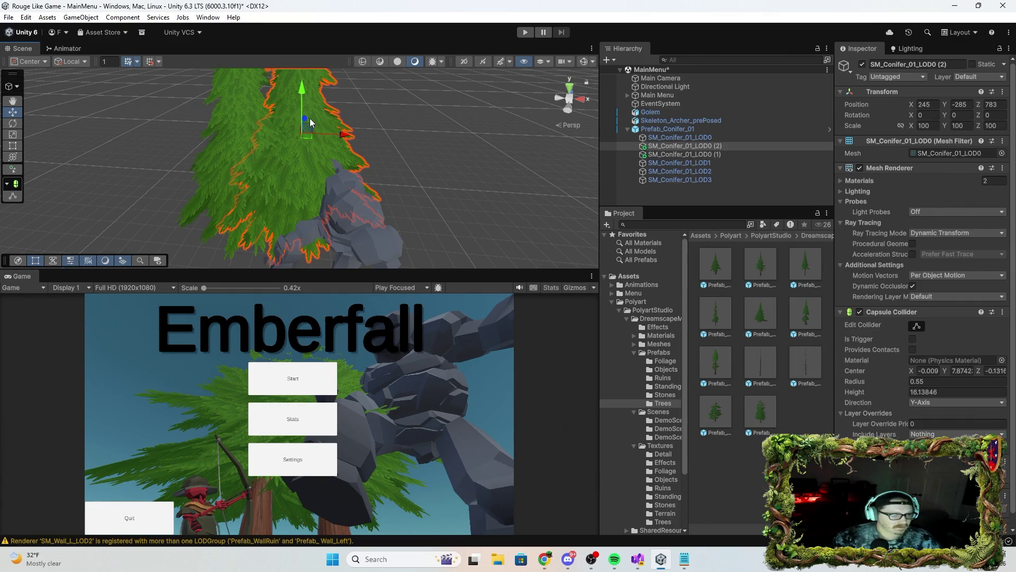
drag(306, 120, 305, 108)
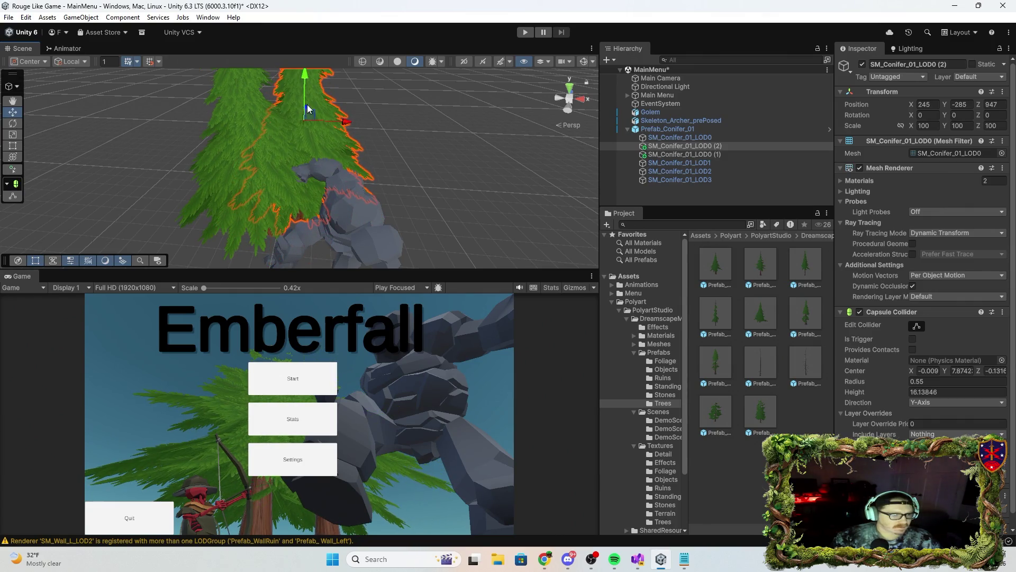
click(682, 138)
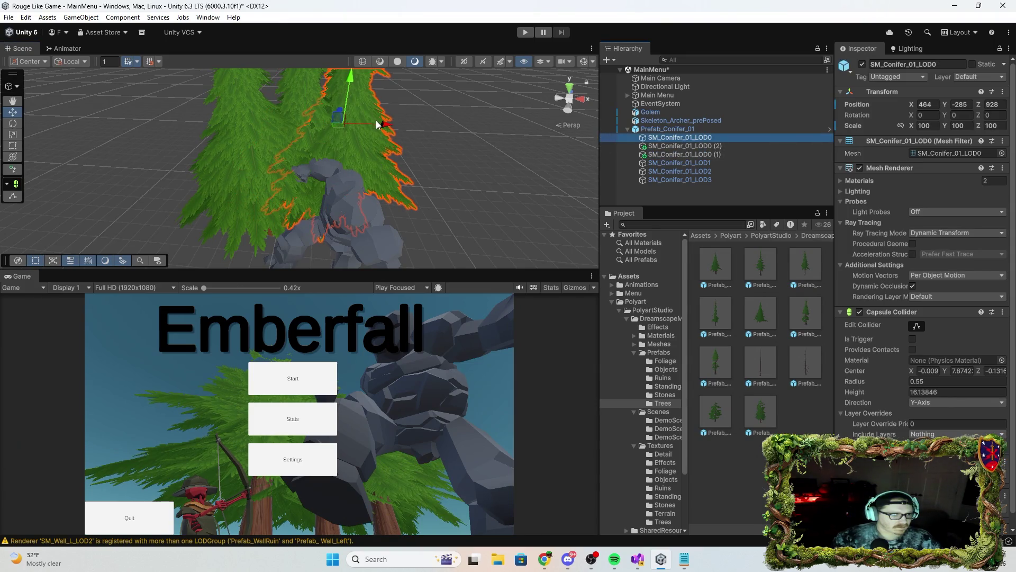
mouse_move(349, 85)
mouse_down()
mouse_move(355, 103)
mouse_move(354, 90)
mouse_up()
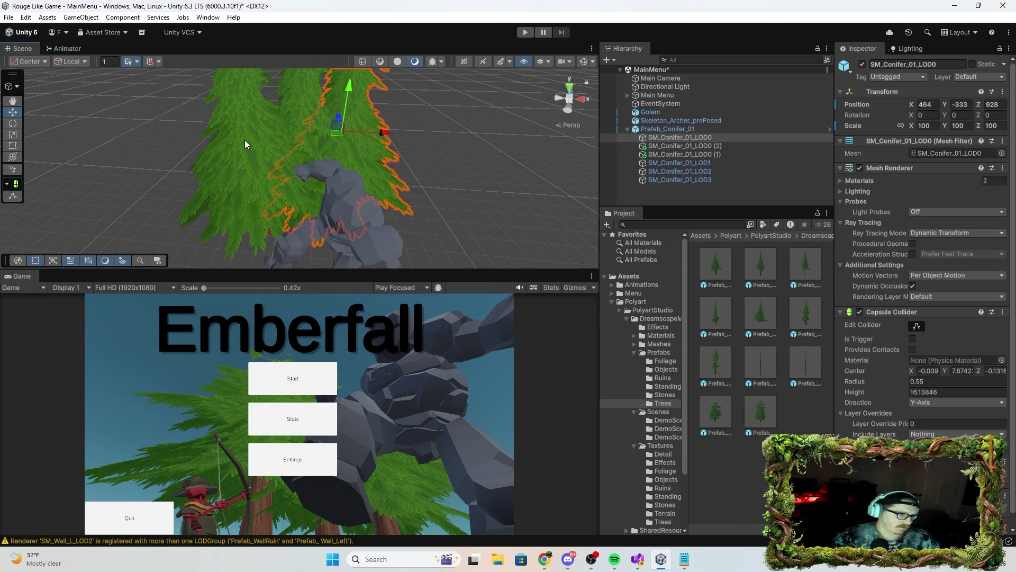
click(219, 149)
Duplicate conifers and spread copies up to SM_Conifer_01_LOD0 (9) in a row across the backdrop.
key(ctrl+d)
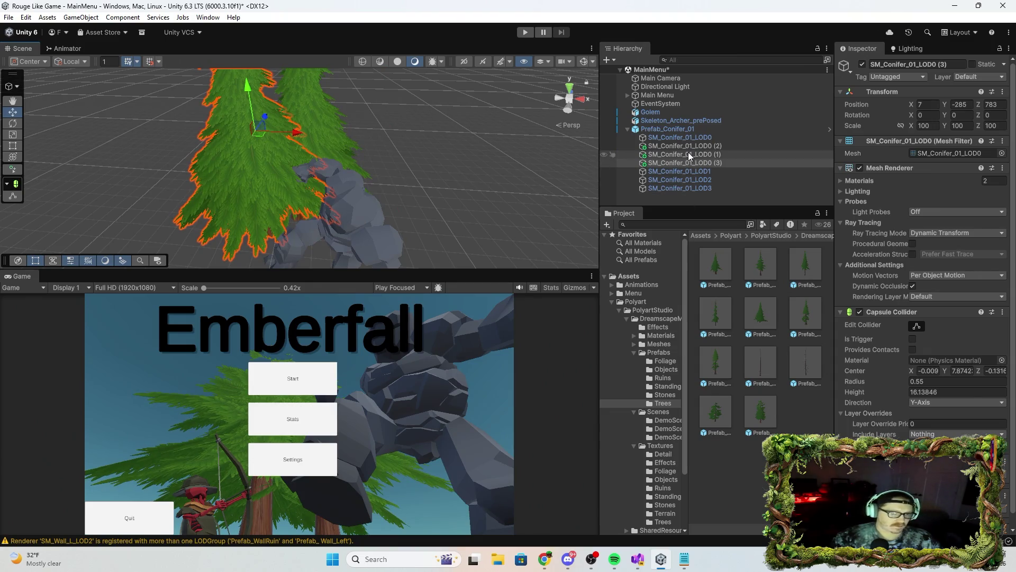
drag(292, 136, 226, 137)
key(ctrl+d)
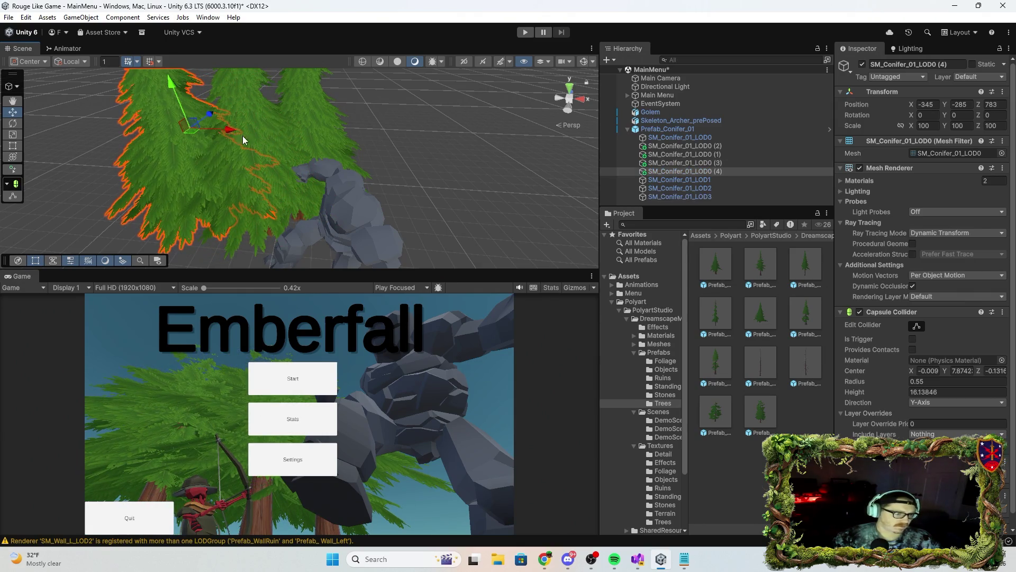
mouse_move(225, 131)
mouse_down()
mouse_move(152, 128)
mouse_move(258, 151)
mouse_up()
key(ctrl+d)
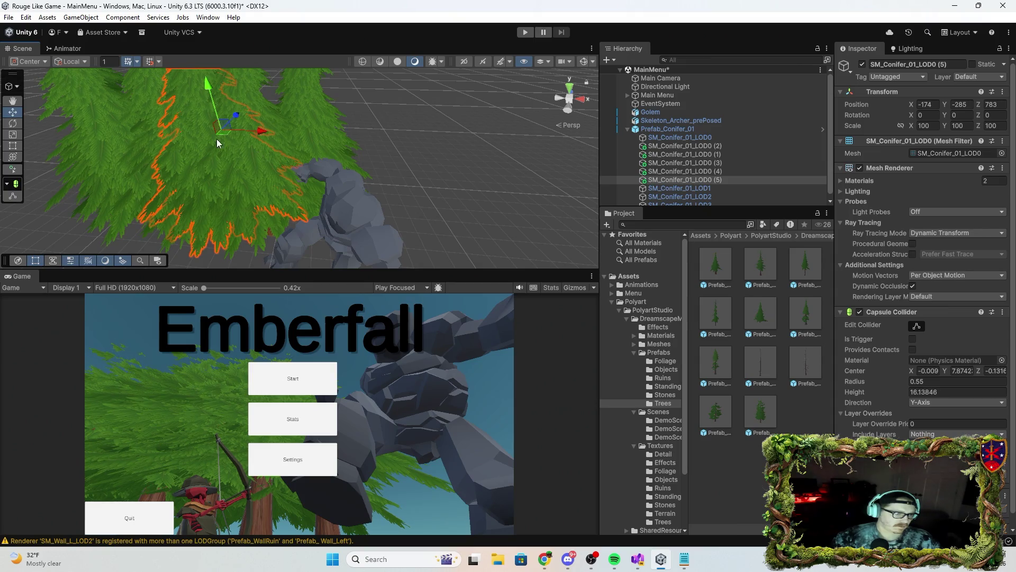
mouse_move(237, 113)
mouse_down()
mouse_move(257, 101)
mouse_move(276, 120)
mouse_move(321, 120)
mouse_up()
key(ctrl+d)
key(ctrl+d)
mouse_move(378, 132)
mouse_down()
mouse_move(467, 126)
mouse_move(454, 134)
mouse_move(537, 114)
mouse_move(528, 134)
mouse_move(504, 109)
mouse_move(461, 106)
mouse_move(480, 126)
mouse_up()
key(ctrl+d)
key(ctrl+d)
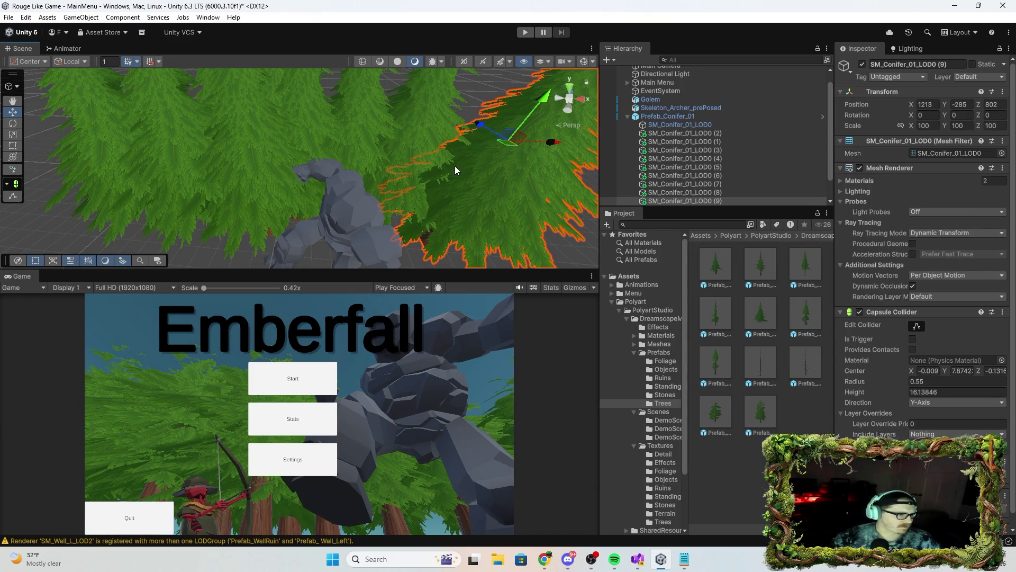
mouse_move(392, 168)
mouse_down()
mouse_move(454, 274)
mouse_move(356, 136)
mouse_move(420, 225)
mouse_move(495, 181)
mouse_move(471, 201)
mouse_up()
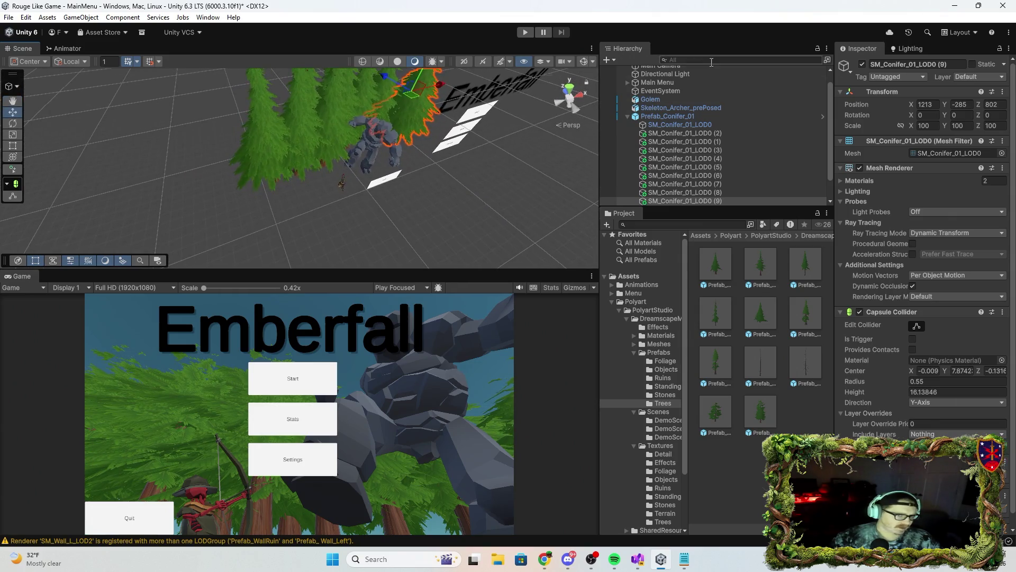
Try repositioning the Directional Light, then undo the move.
click(628, 116)
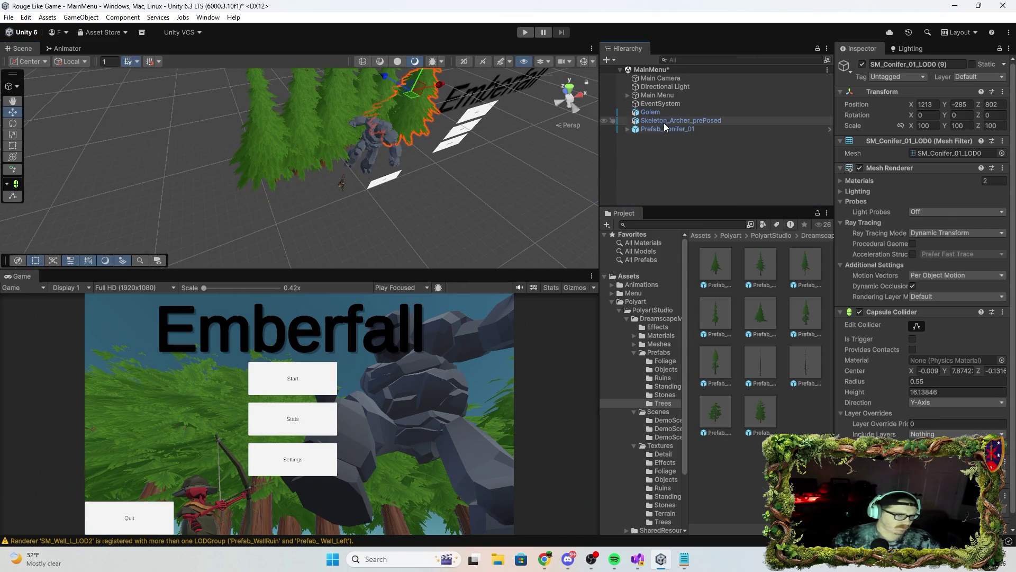
click(668, 88)
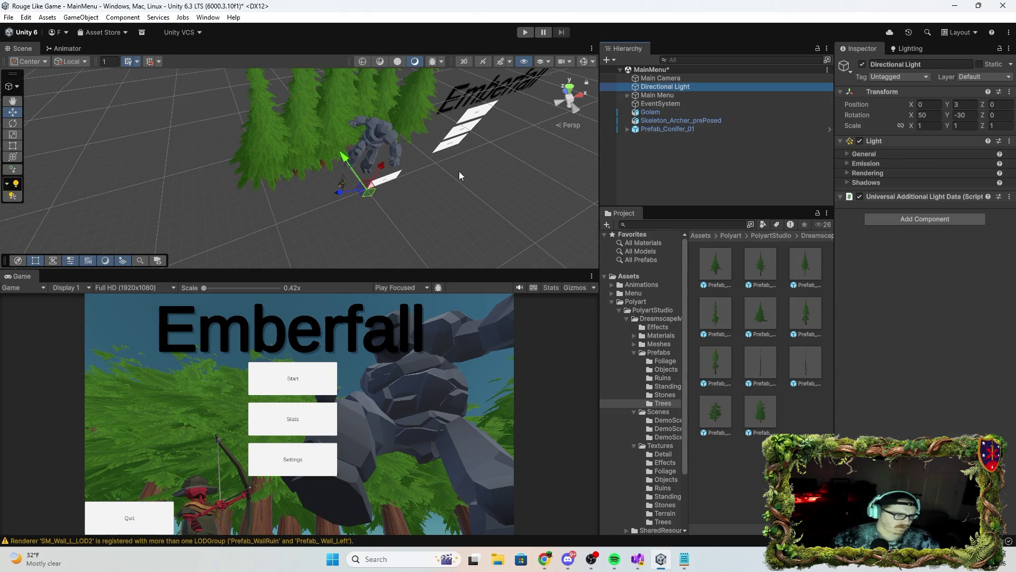
drag(344, 158, 347, 164)
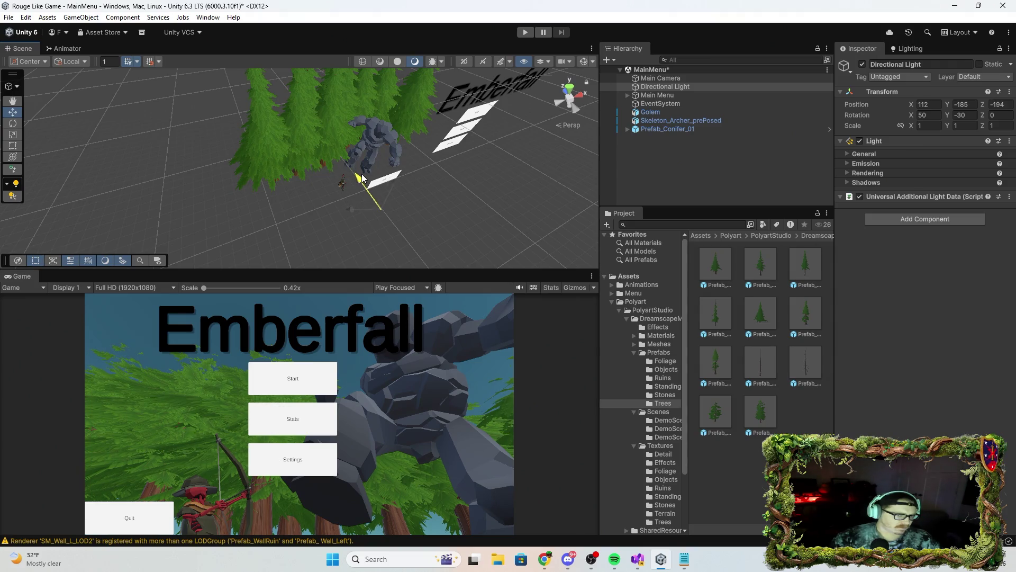
drag(361, 173, 362, 154)
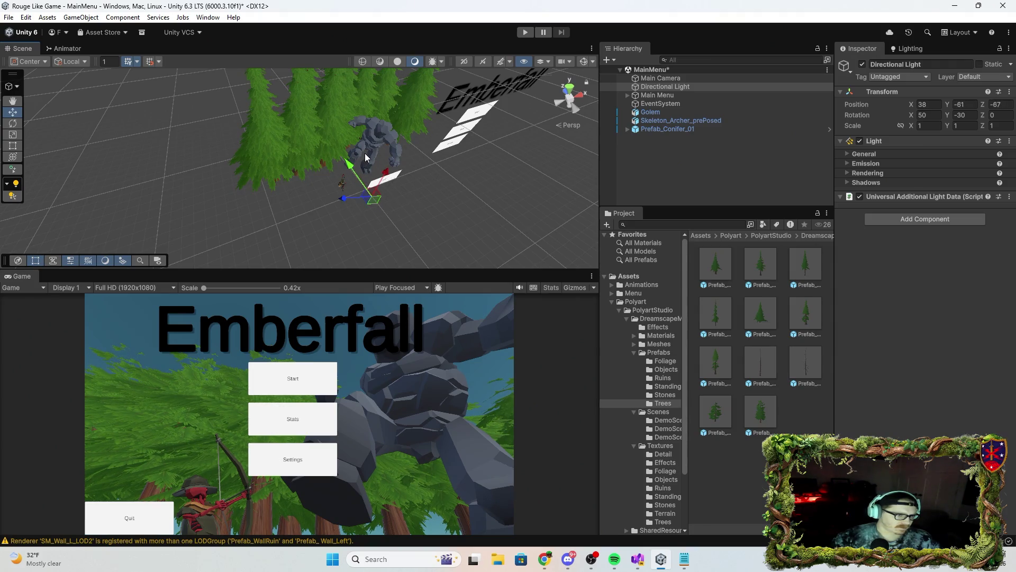
key(ctrl+z)
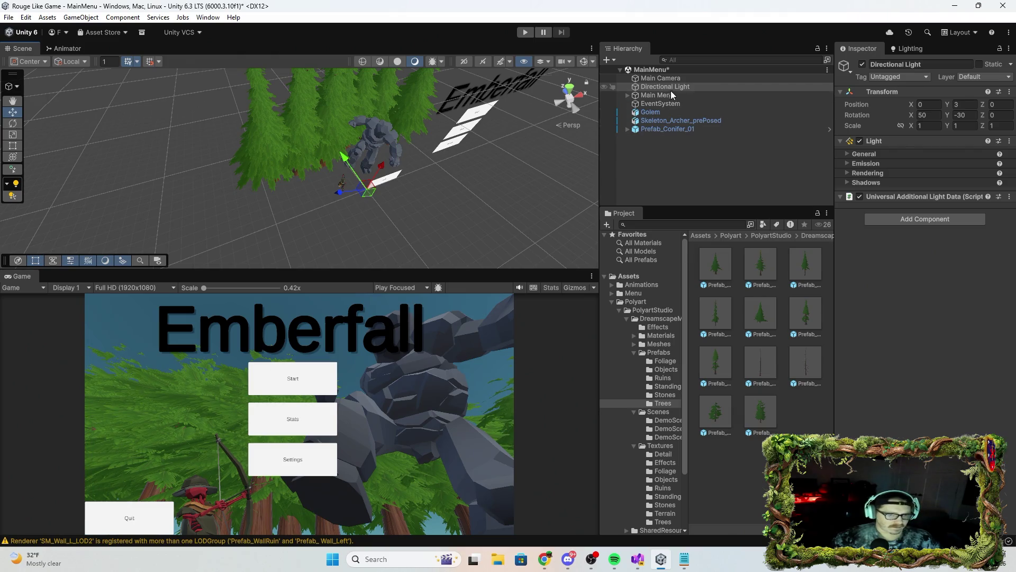
Shift the Main Camera slightly to reframe the game view over the forest.
click(665, 80)
mouse_move(346, 161)
mouse_down()
mouse_move(360, 166)
mouse_move(355, 158)
mouse_up()
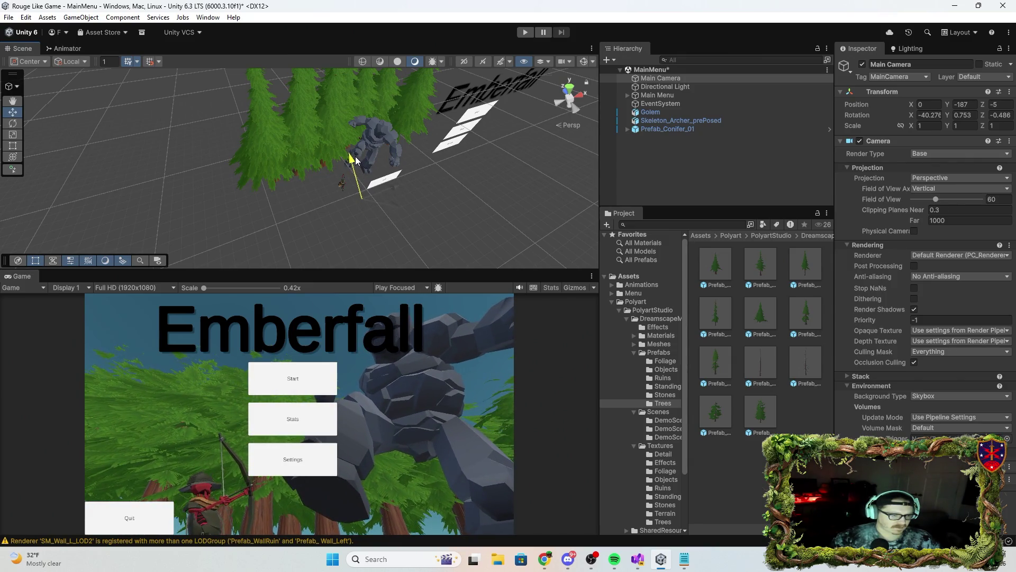
click(671, 87)
click(908, 48)
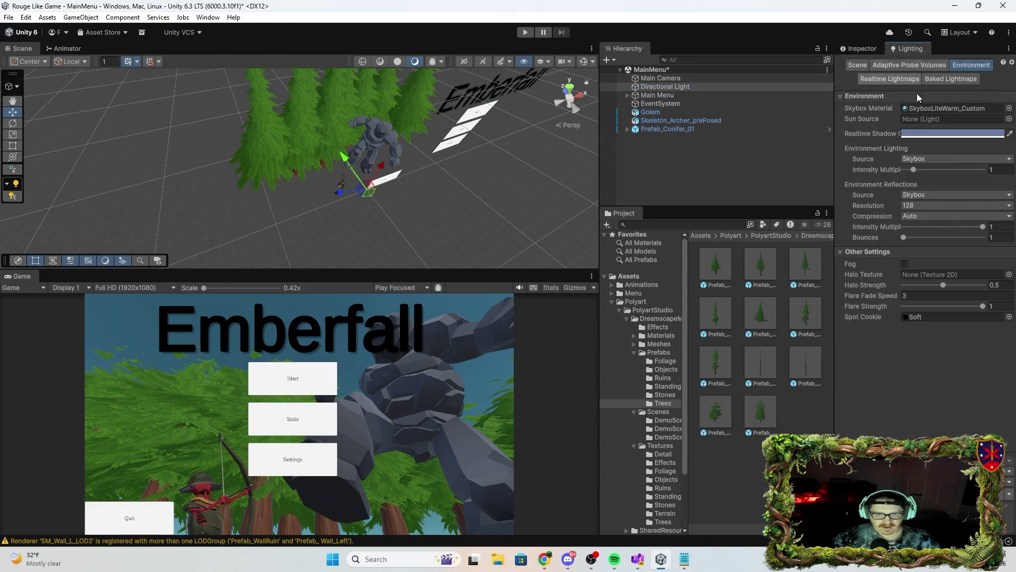
Enable scene fog and try Linear and Exponential modes, ending on Exponential.
click(904, 265)
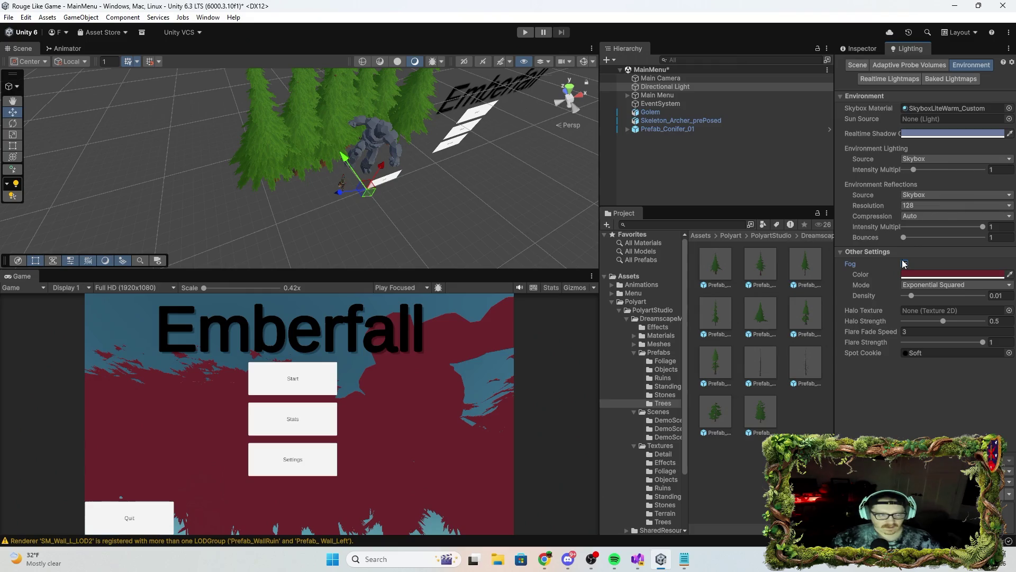
click(935, 289)
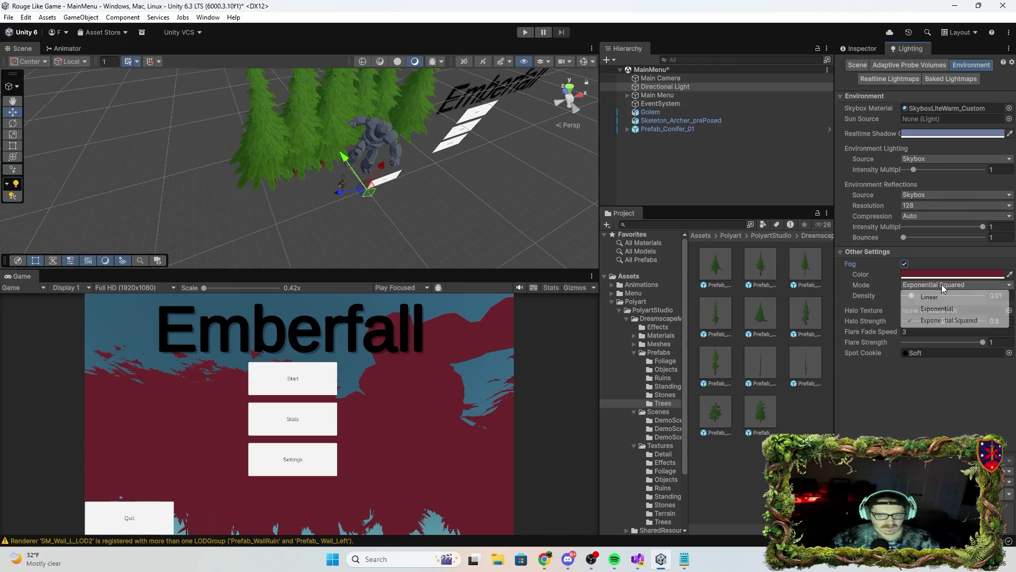
click(934, 297)
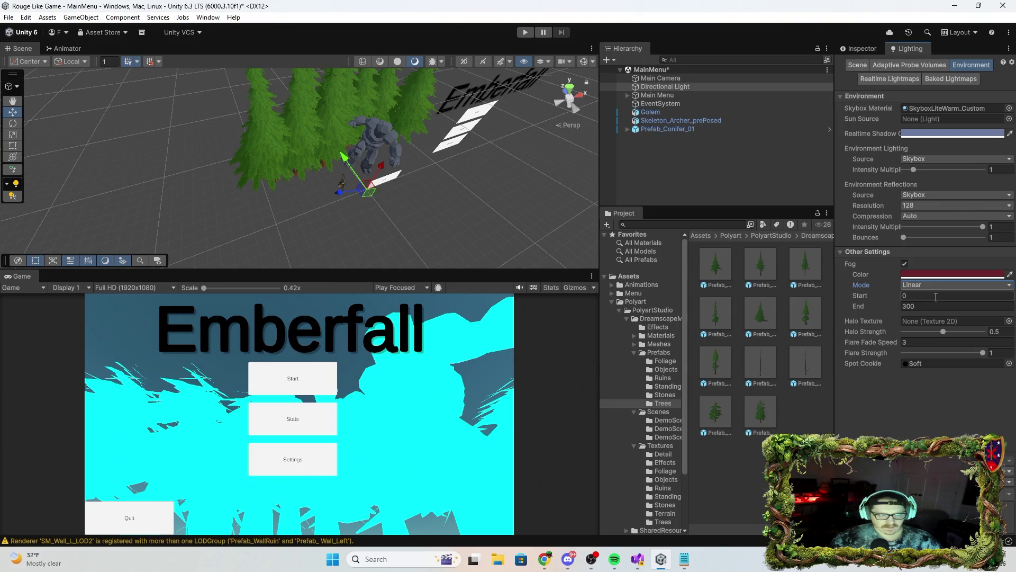
click(942, 285)
click(943, 308)
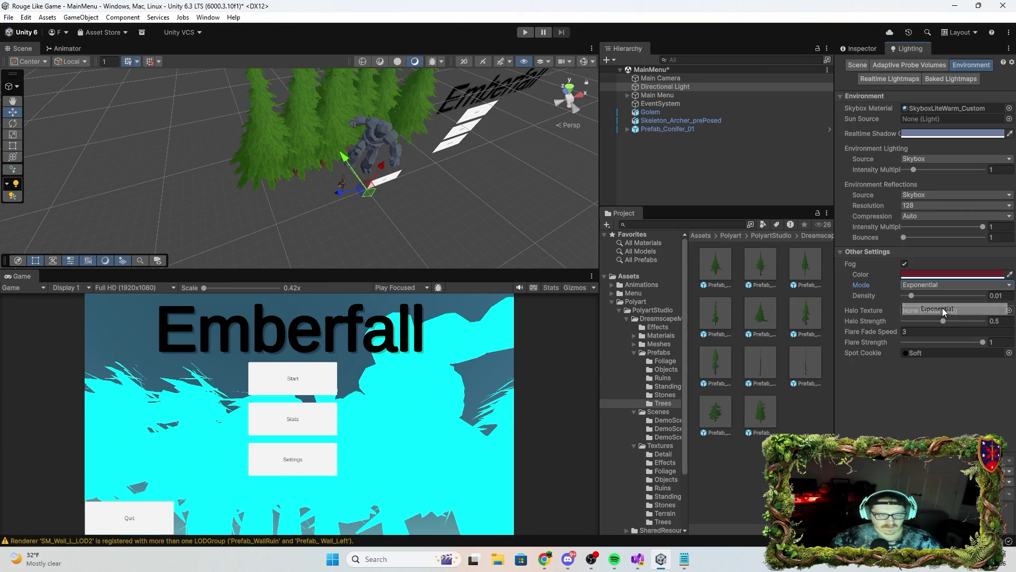
click(937, 284)
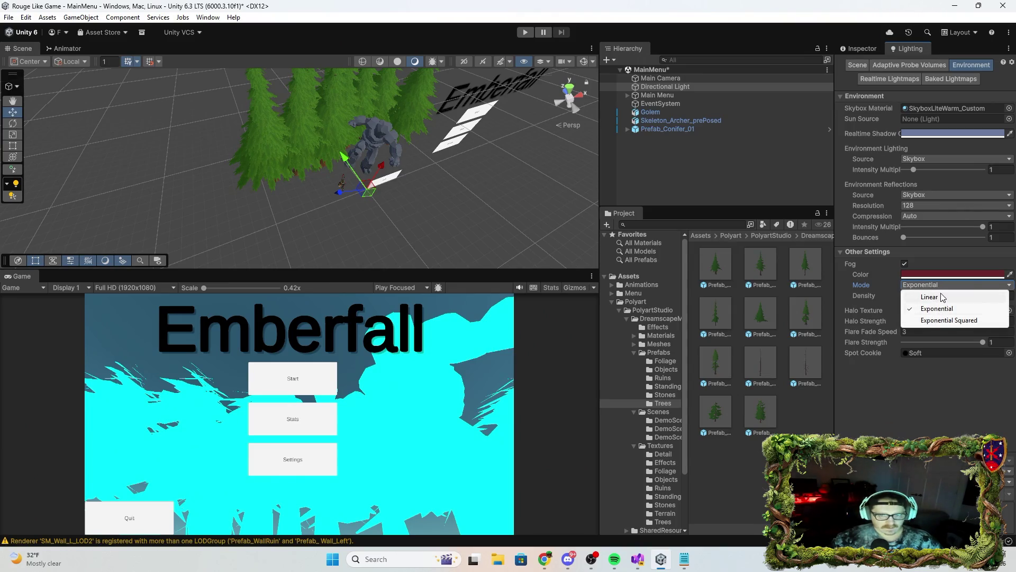
click(934, 297)
click(941, 285)
click(933, 307)
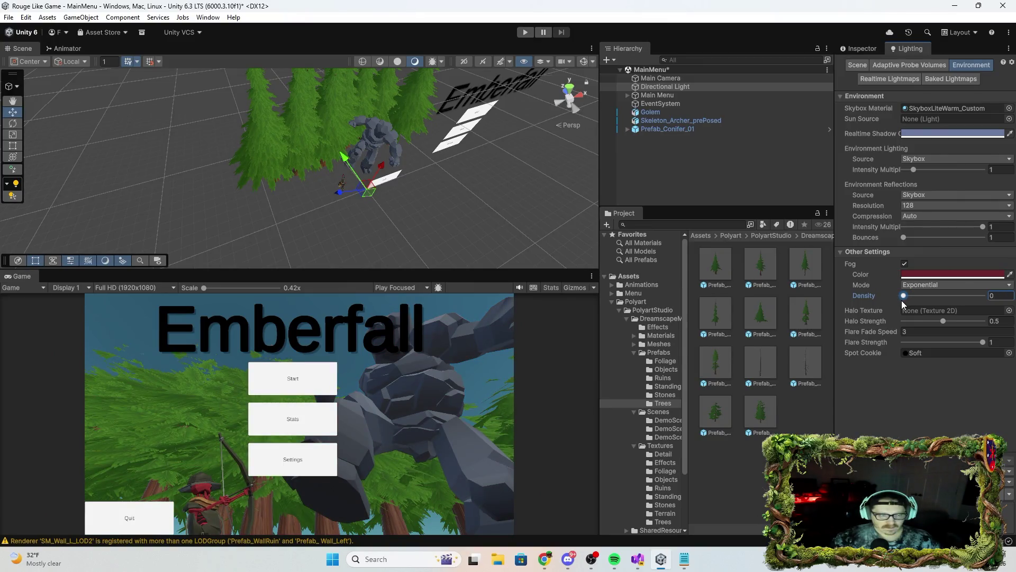
Test the fog density, return it to 0, and turn fog off.
drag(905, 299, 907, 298)
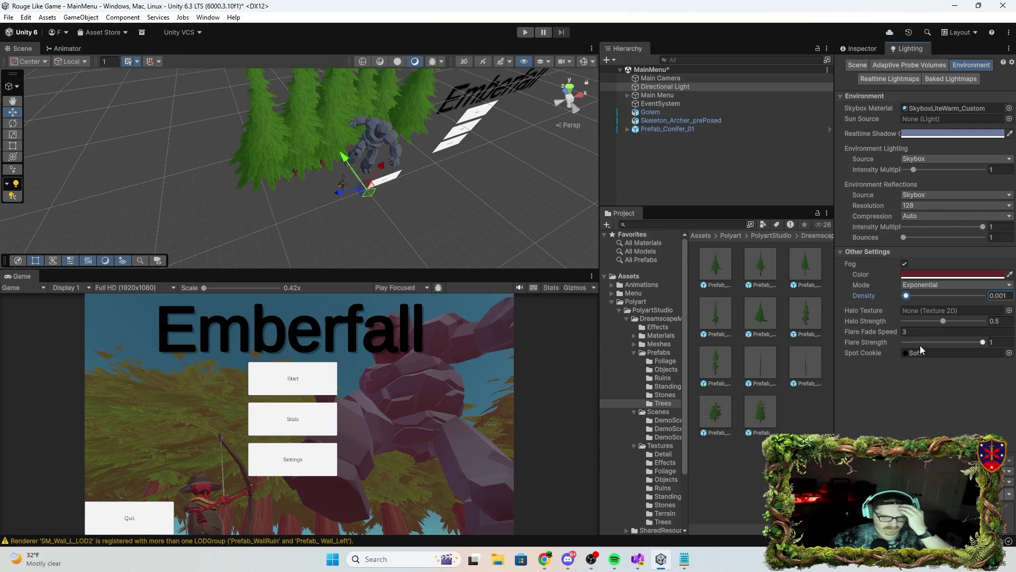
drag(982, 341, 932, 349)
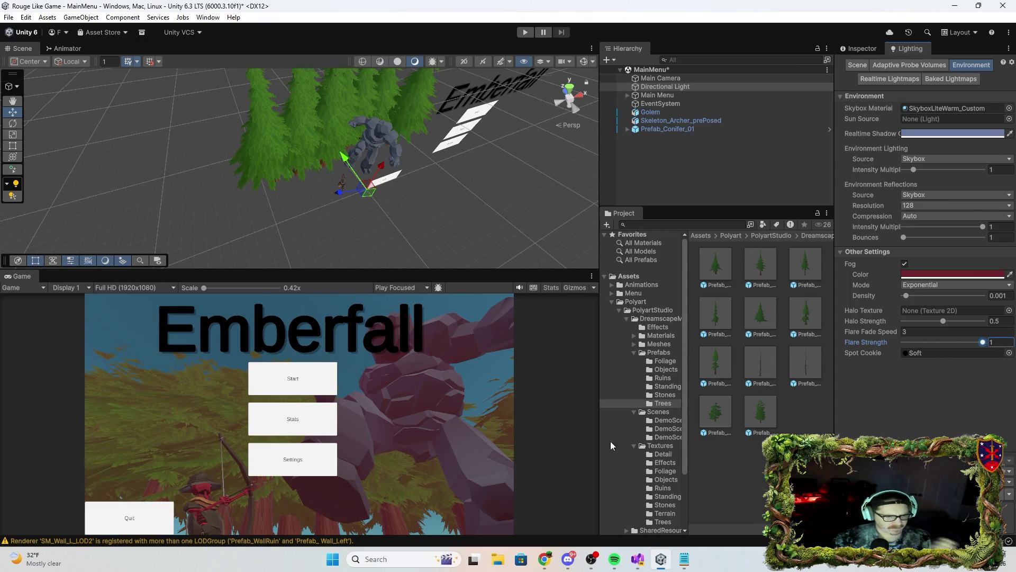
drag(905, 297, 904, 299)
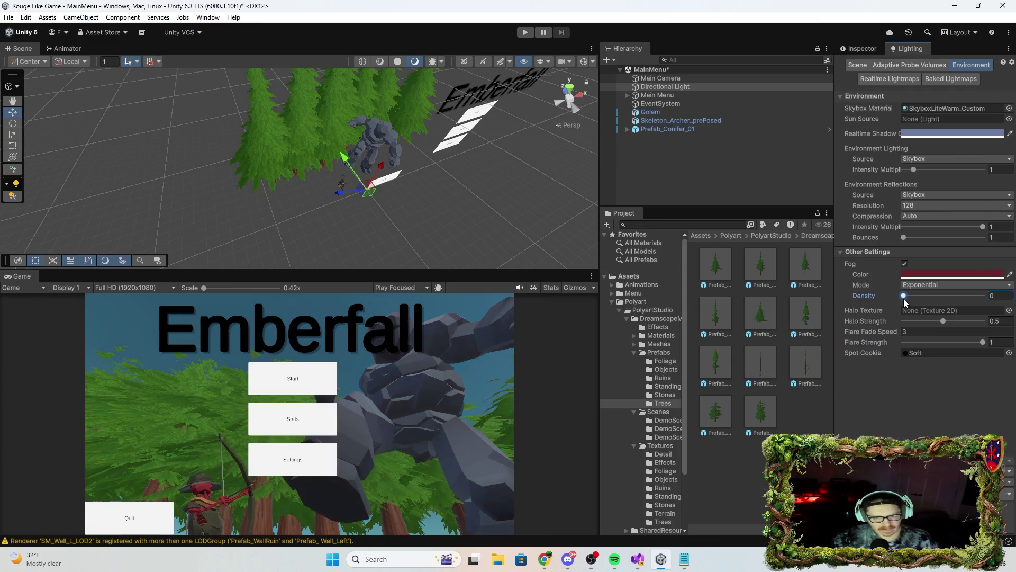
click(905, 264)
mouse_move(458, 240)
mouse_down()
mouse_move(404, 228)
mouse_move(485, 94)
mouse_move(376, 200)
mouse_move(479, 150)
mouse_move(609, 122)
mouse_move(625, 134)
mouse_move(565, 176)
mouse_move(572, 193)
mouse_move(438, 253)
mouse_up()
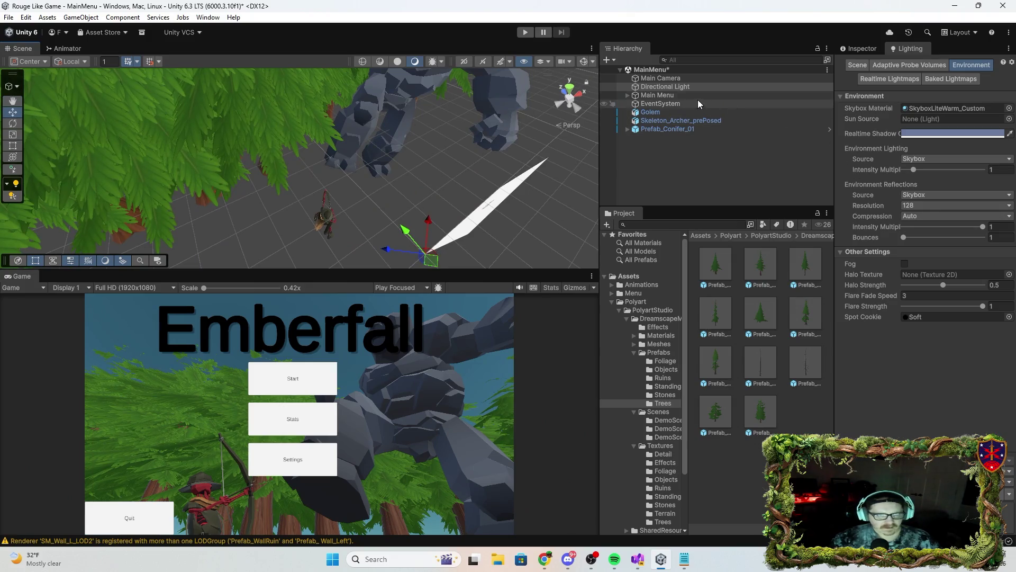
Try widening the Main Camera's field of view, then undo it back to 60.
click(680, 97)
click(660, 78)
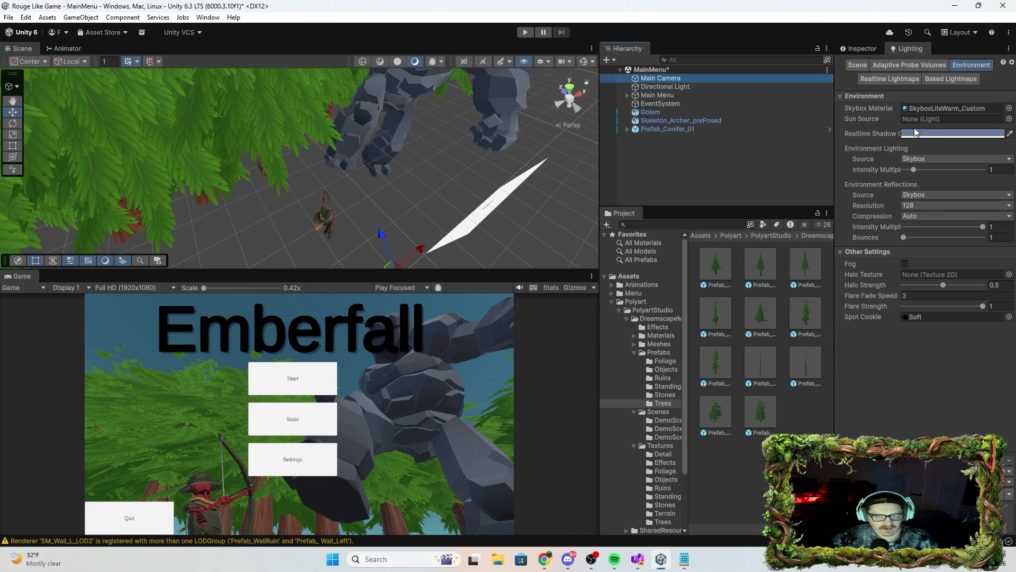
click(858, 48)
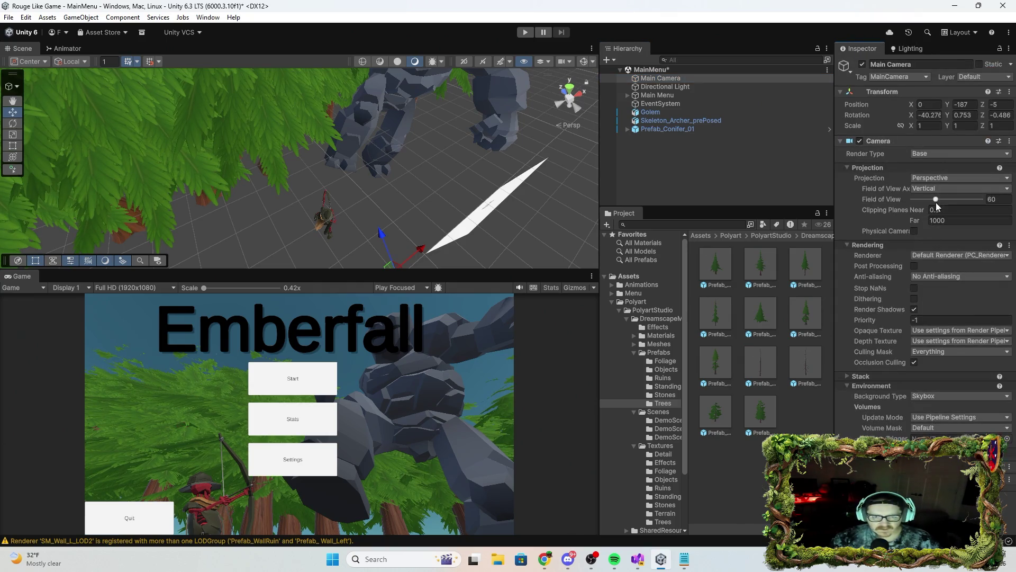
mouse_move(936, 204)
mouse_down()
mouse_move(961, 205)
mouse_move(929, 206)
mouse_move(945, 200)
mouse_up()
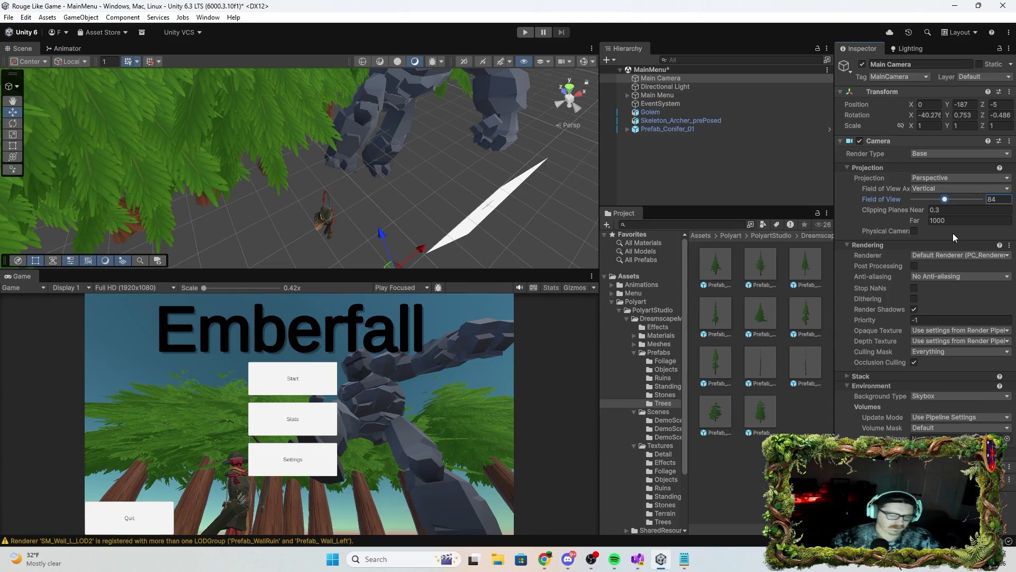
key(ctrl+z)
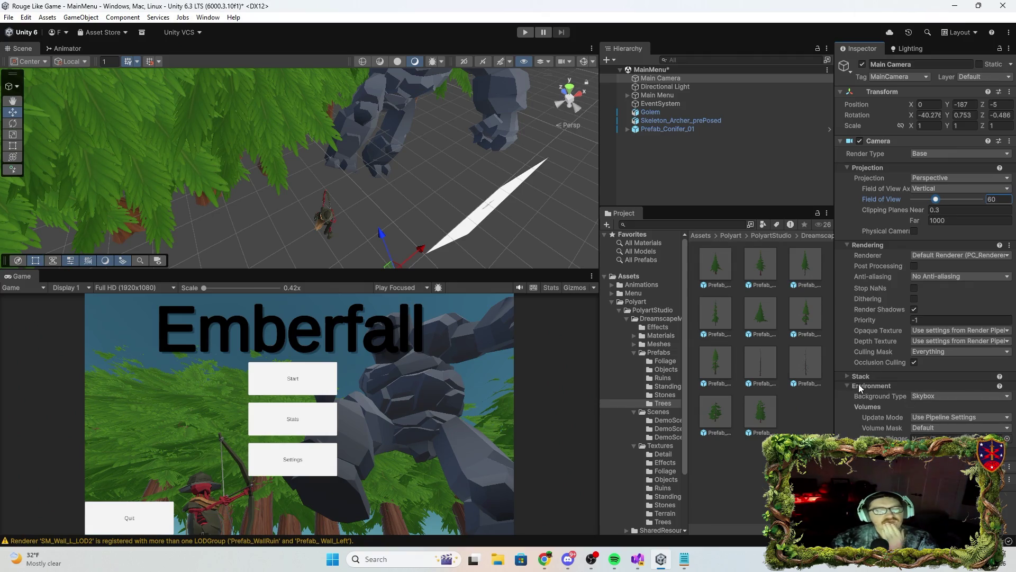
Check the camera's Background Type, keeping Skybox, and its Volume update mode and mask unchanged.
click(964, 397)
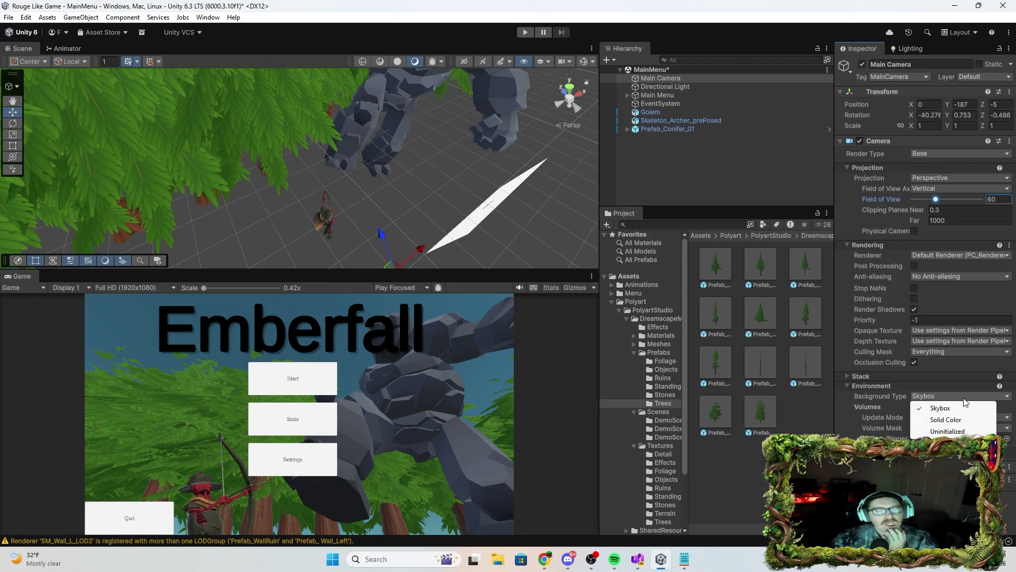
click(848, 416)
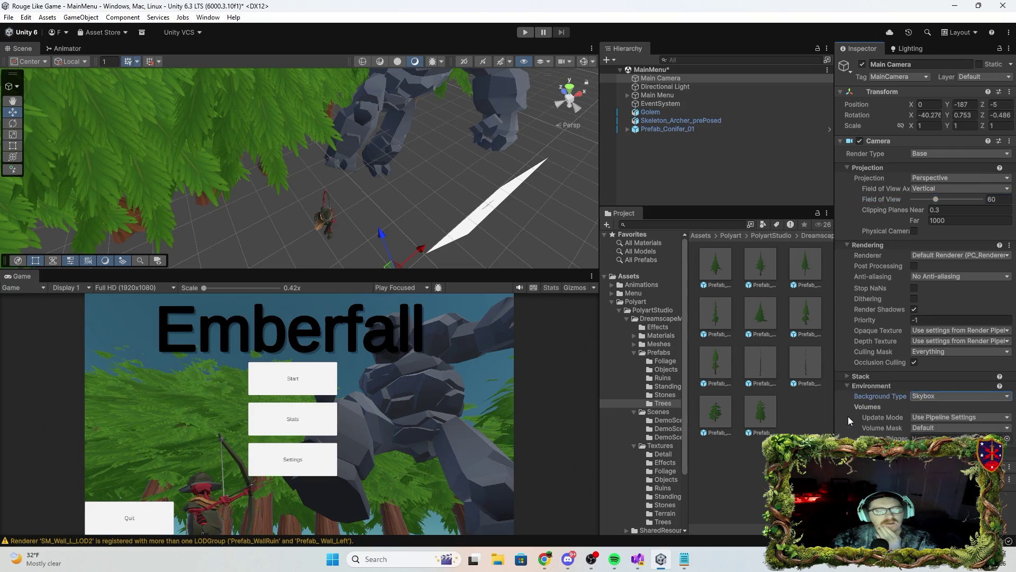
click(953, 417)
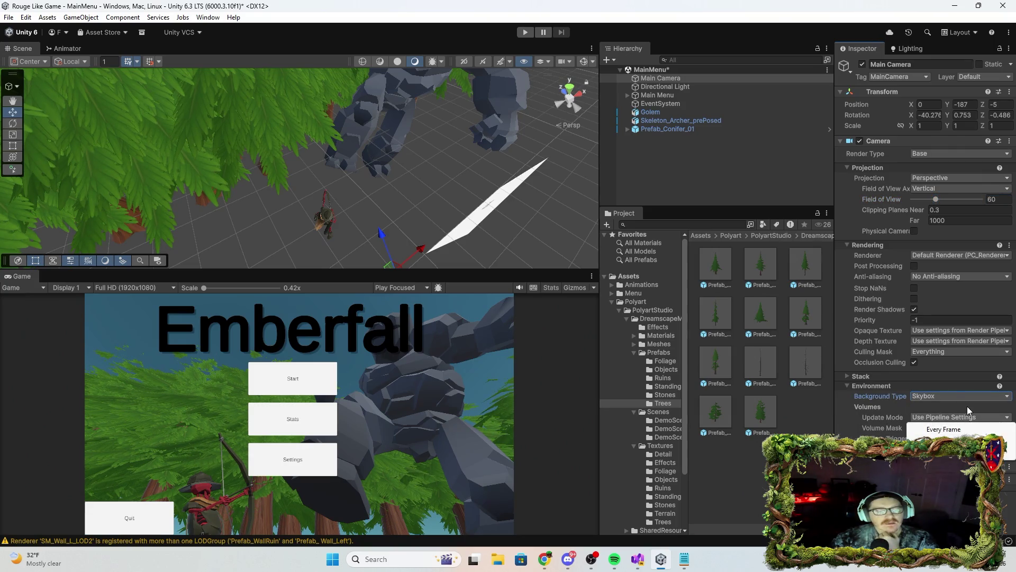
click(969, 404)
click(951, 426)
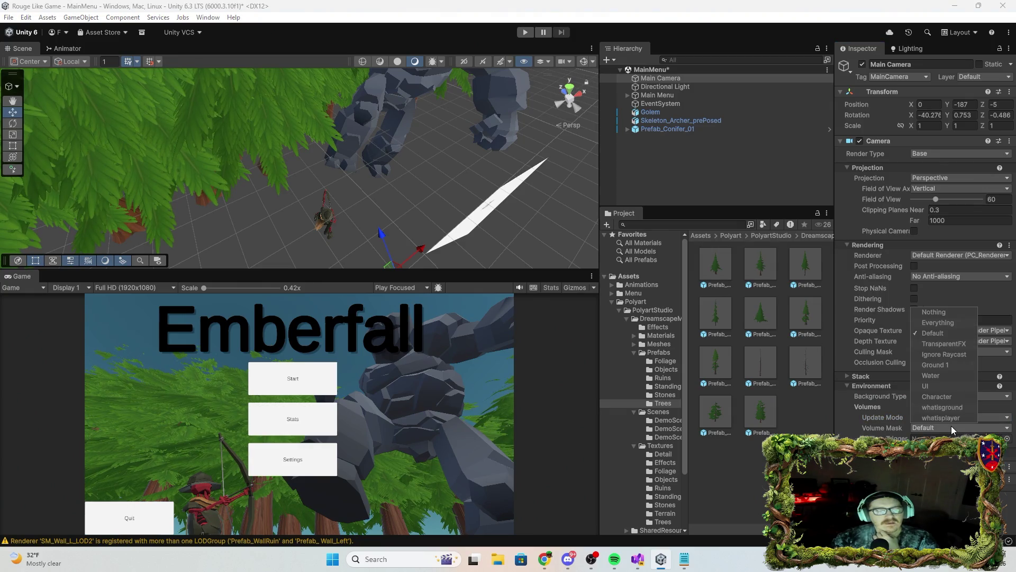
click(994, 408)
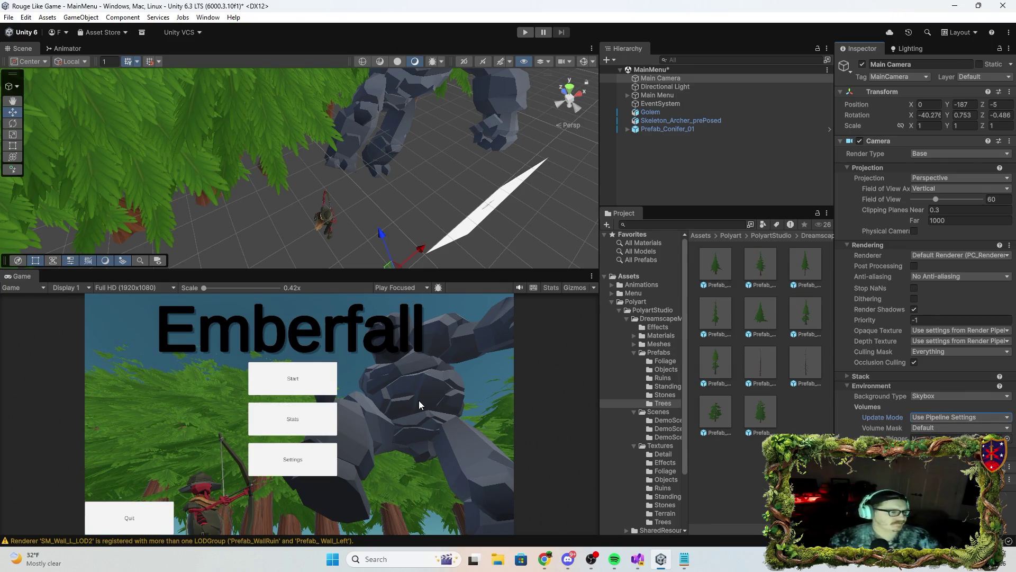
click(392, 481)
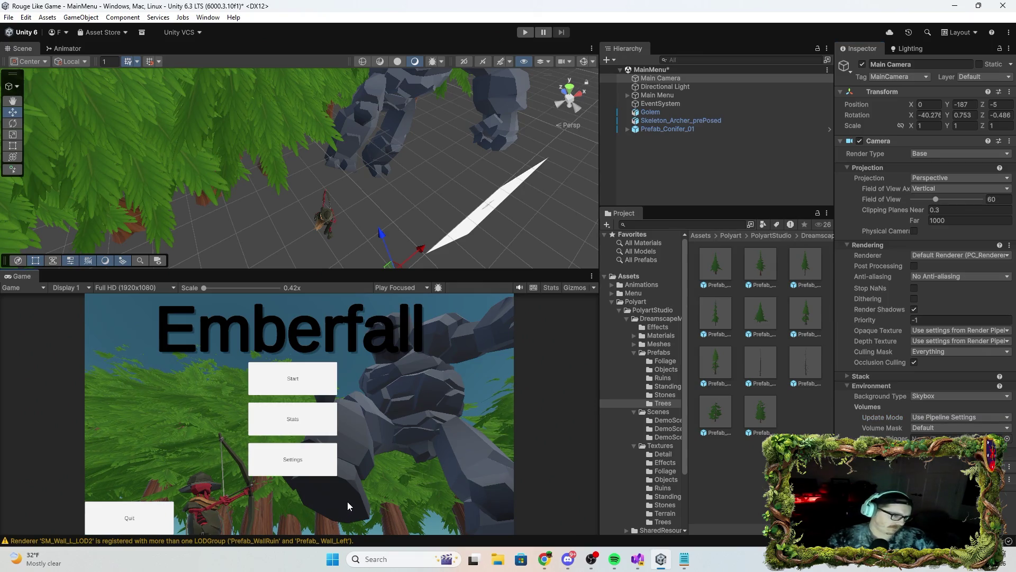
Delete one tree's SM_Conifer_01_LOD2 mesh.
mouse_move(416, 221)
mouse_down()
mouse_move(272, 296)
mouse_move(270, 365)
mouse_move(261, 370)
mouse_move(523, 217)
mouse_move(433, 123)
mouse_move(327, 158)
mouse_up()
click(328, 160)
click(329, 163)
click(327, 162)
click(325, 161)
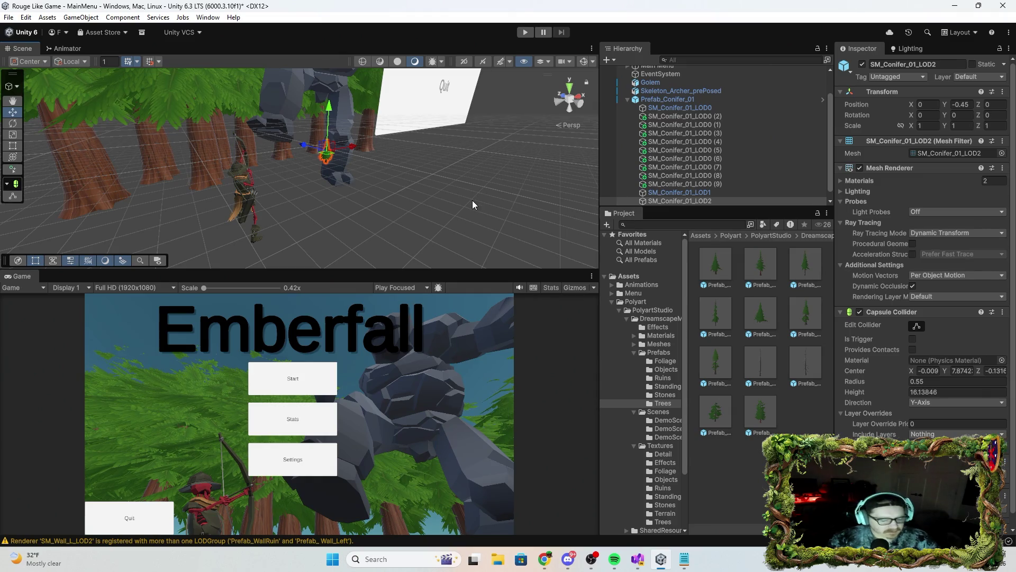
key(Delete)
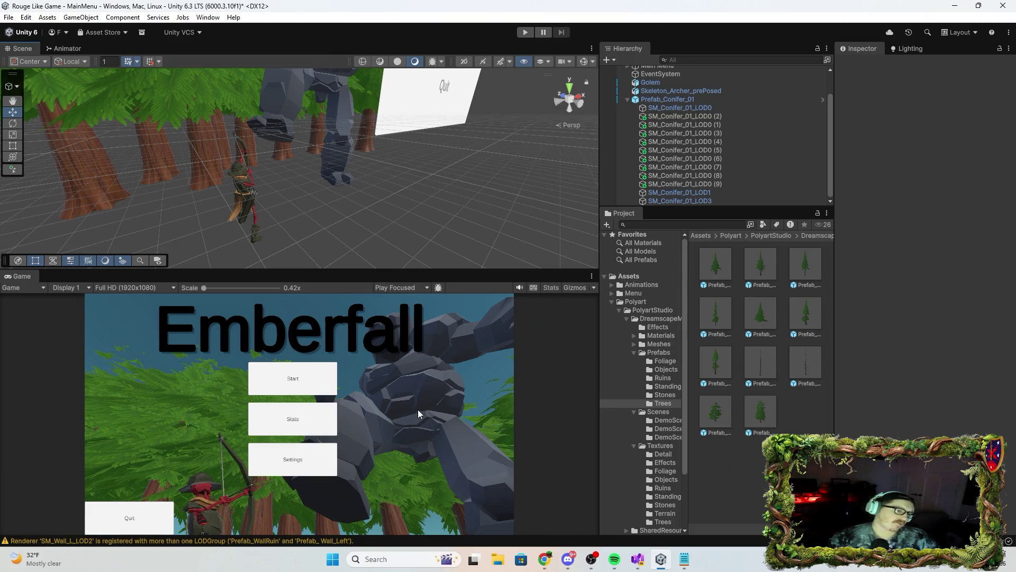
Turn the Golem slightly and move it closer to the camera, to 348, -280, 479.
mouse_move(379, 193)
mouse_down()
mouse_move(369, 120)
mouse_move(340, 134)
mouse_move(379, 139)
mouse_up()
click(369, 120)
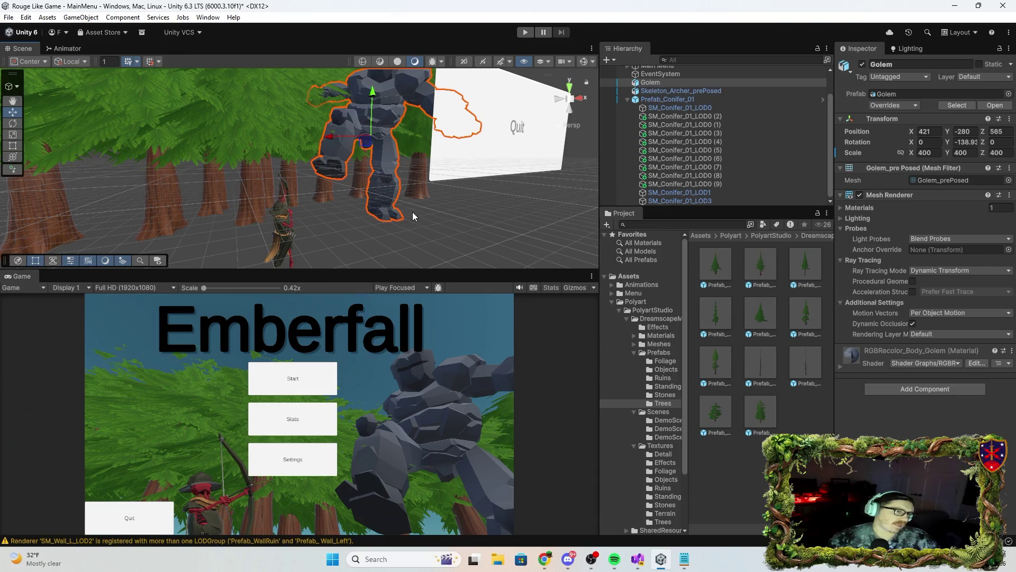
scroll(423, 213, up, 1)
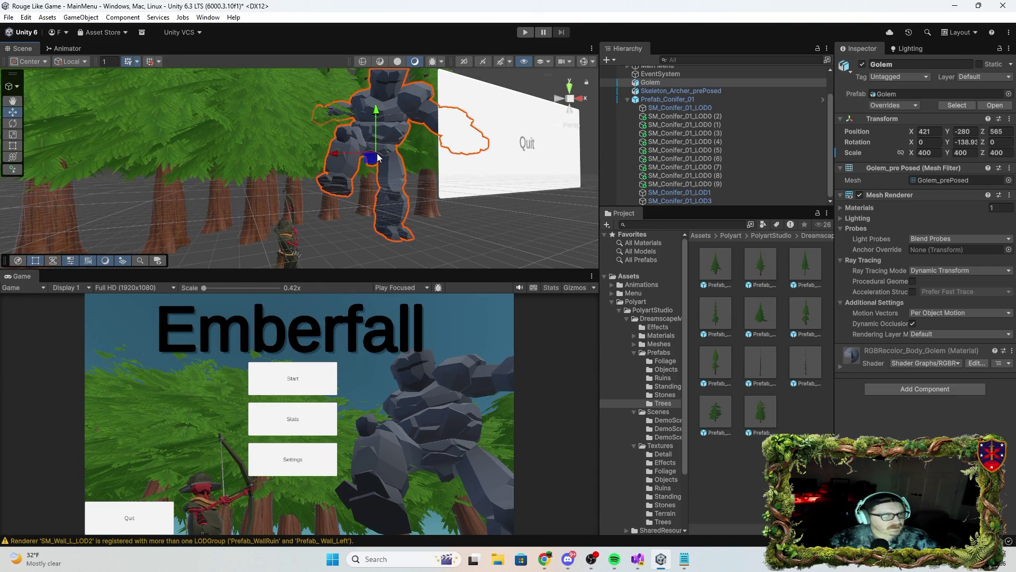
mouse_move(393, 166)
mouse_down()
mouse_move(420, 169)
mouse_move(393, 161)
mouse_move(351, 164)
mouse_move(400, 165)
mouse_move(354, 172)
mouse_up()
click(17, 123)
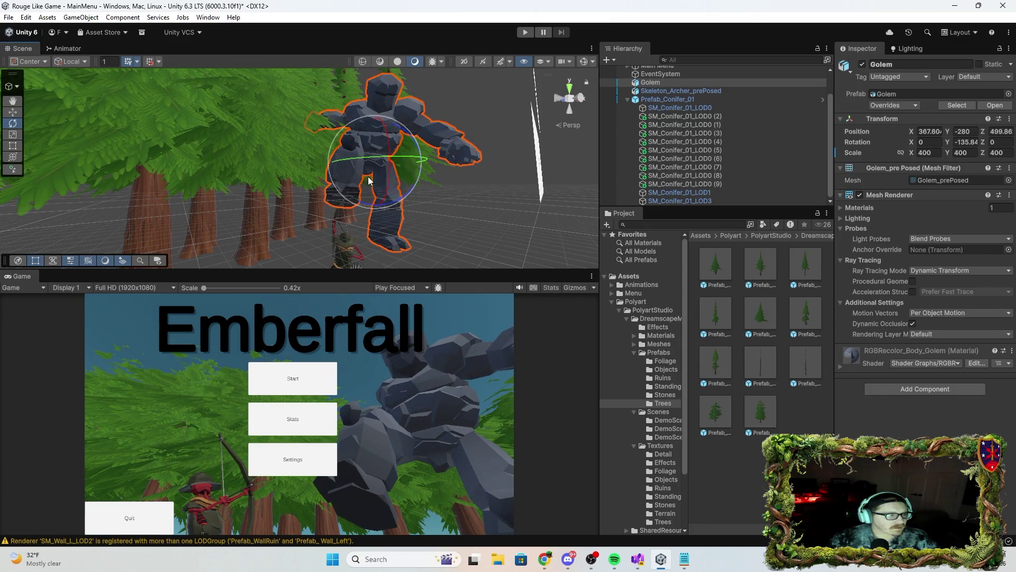
click(14, 112)
mouse_move(389, 162)
mouse_down()
mouse_move(397, 166)
mouse_move(379, 169)
mouse_up()
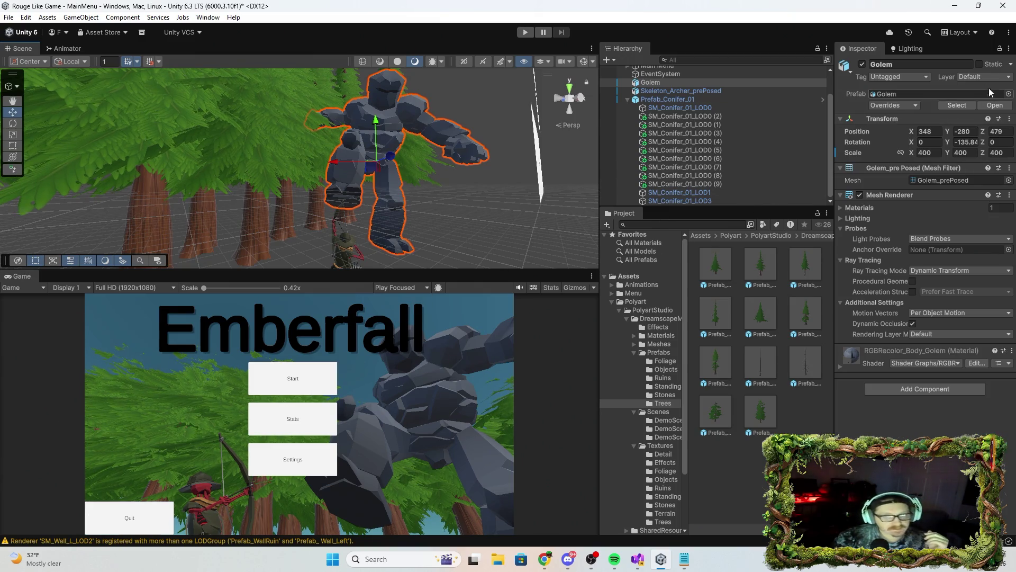
scroll(615, 135, up, 2)
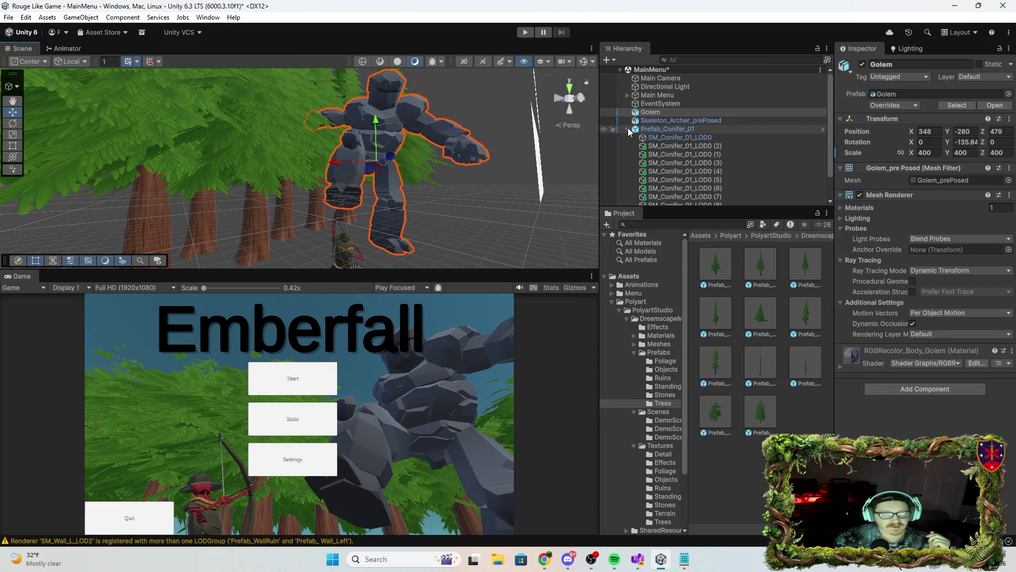
Select the Game nme title object under the Main Menu canvas.
click(628, 129)
click(636, 95)
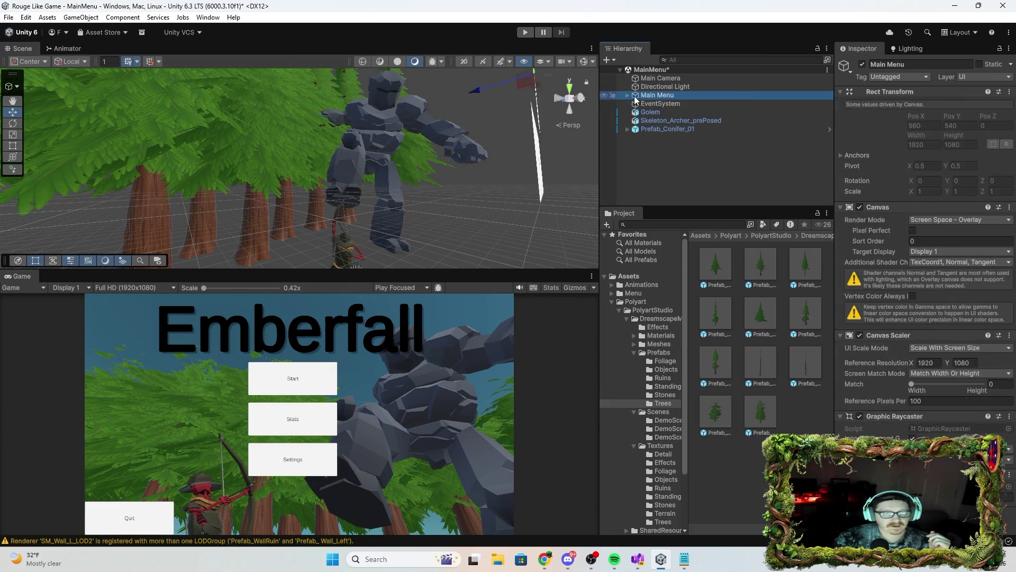
click(629, 96)
click(668, 105)
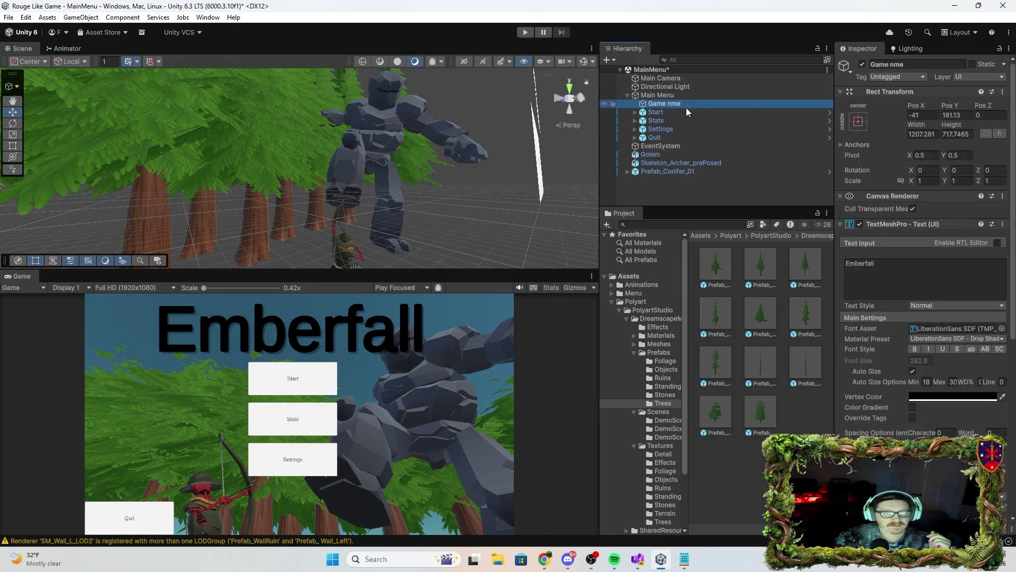
Replace the title text Emberfall with 'Ashen Rebirth'.
click(860, 264)
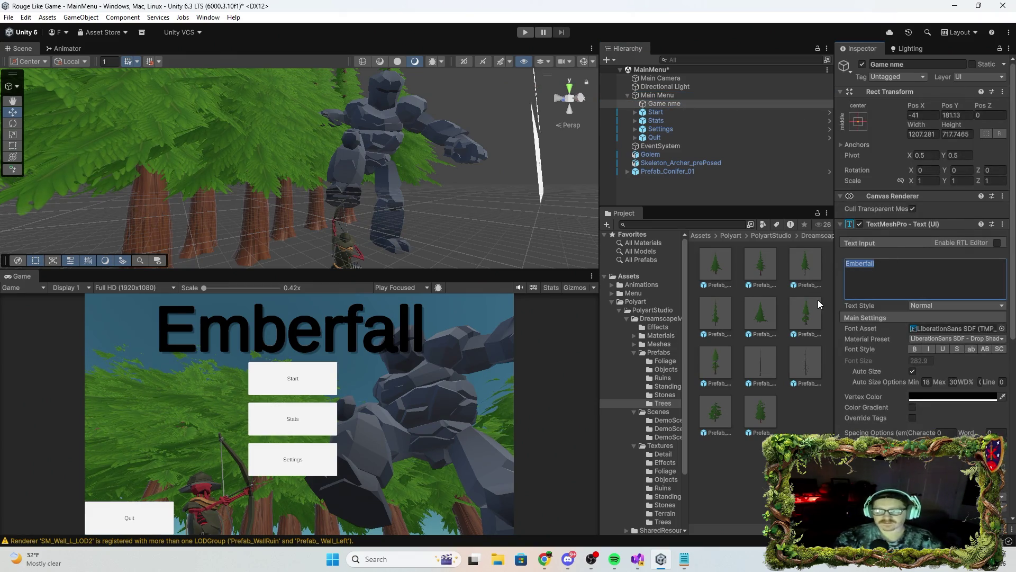
text(f)
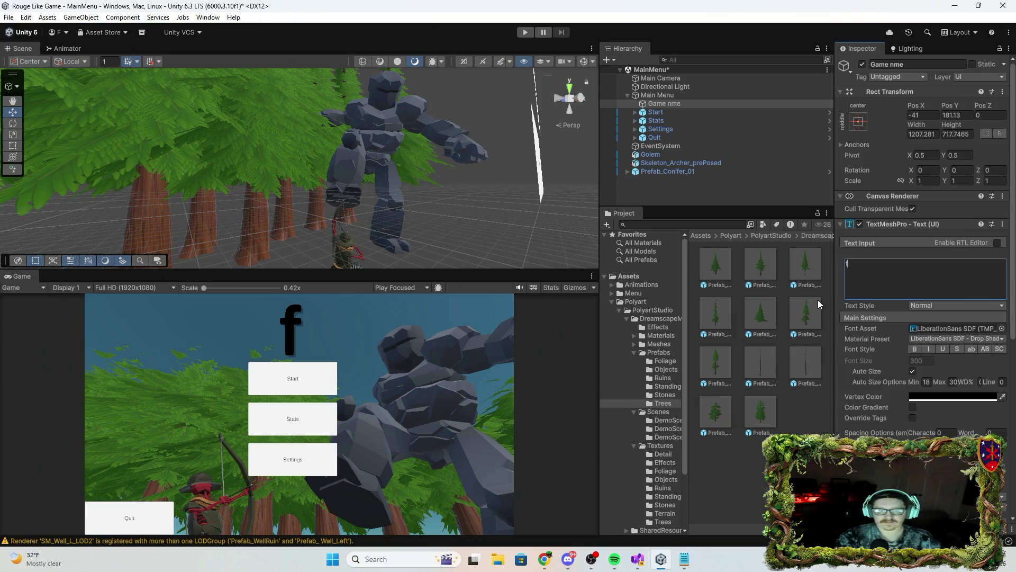
text(OUR)
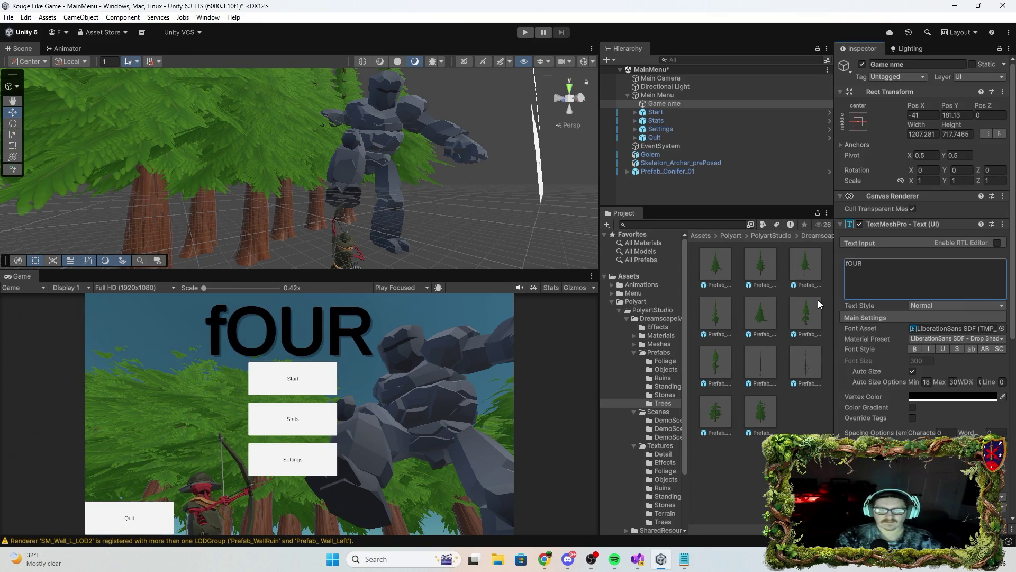
key(BackSpace)
key(BackSpace)
key(BackSpace)
text(For)
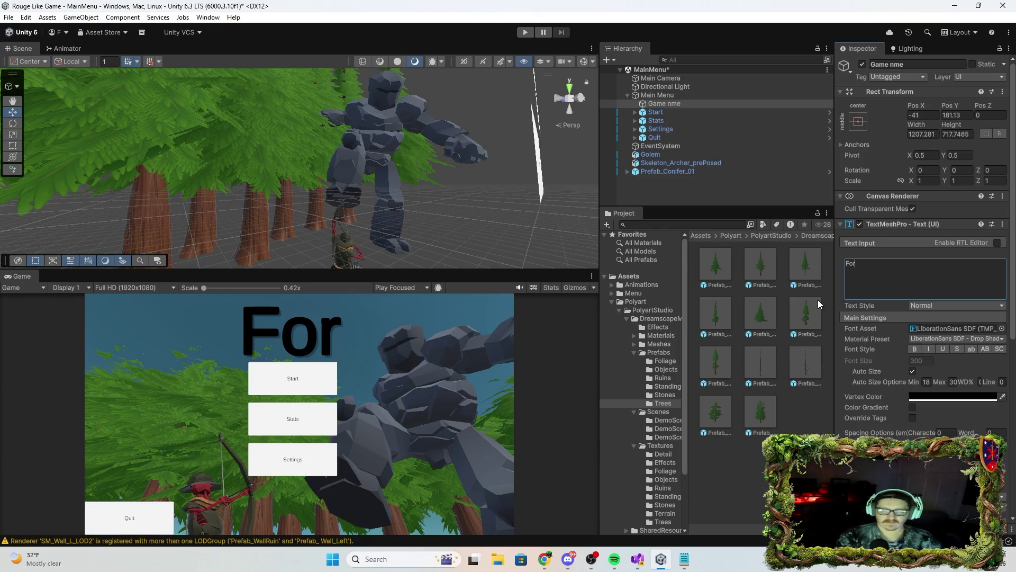
key(BackSpace)
text(urfold)
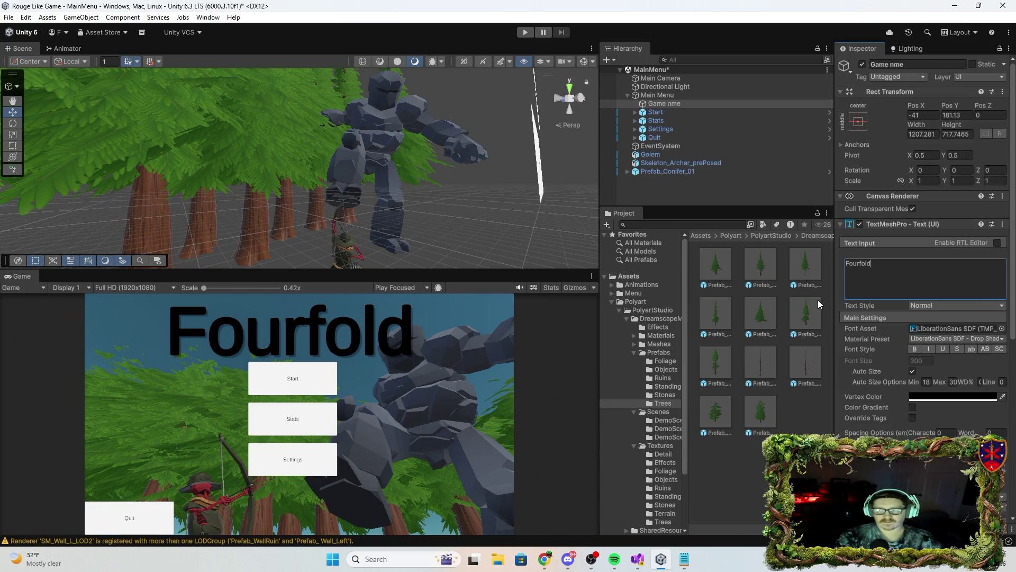
key(BackSpace)
key(BackSpace)
key(BackSpace)
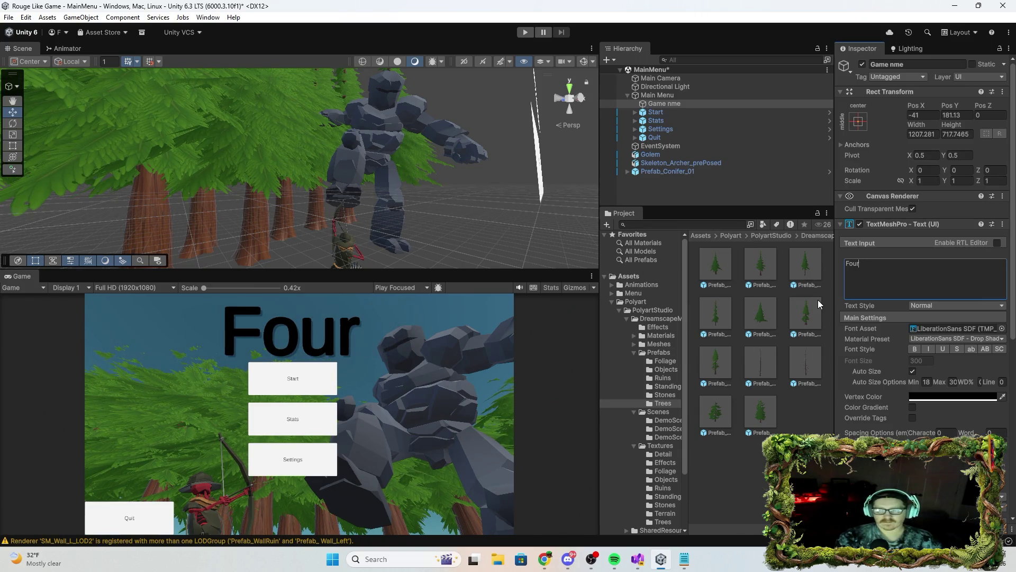
key(BackSpace)
key(BackSpace)
key(BackSpace)
key(BackSpace)
text(Ashen)
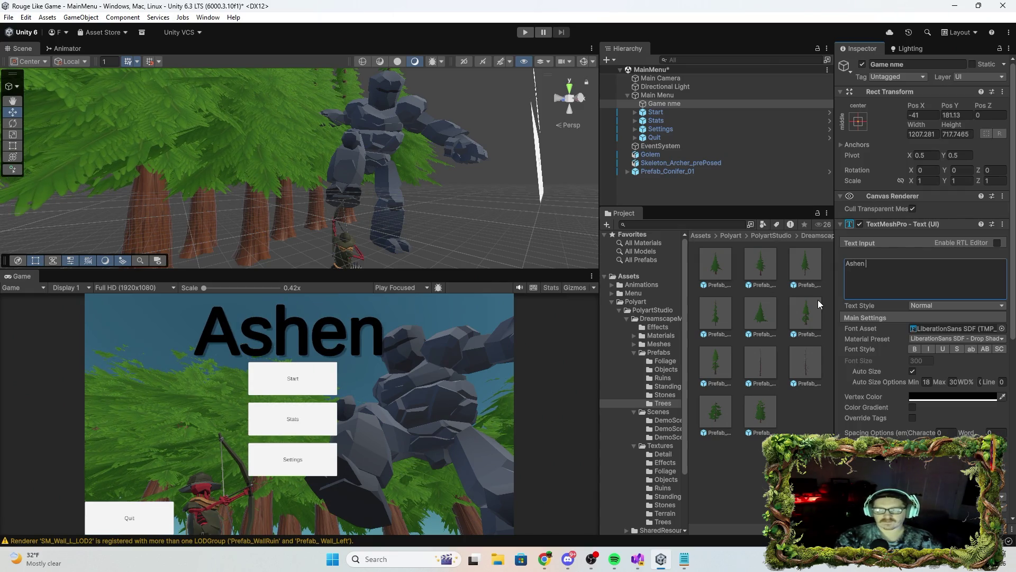
text( Re)
text(bur)
key(BackSpace)
key(BackSpace)
text(irth)
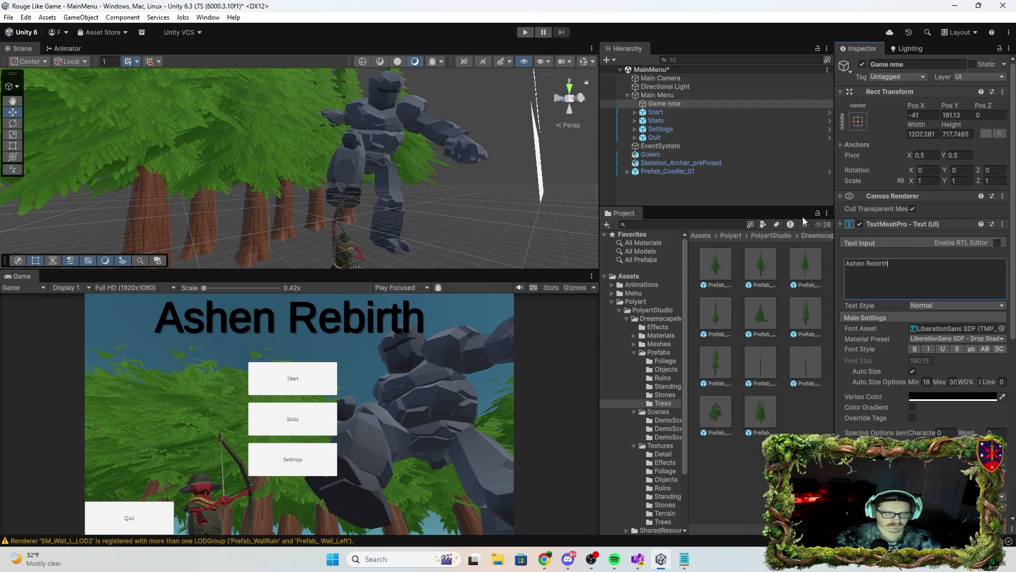
click(691, 104)
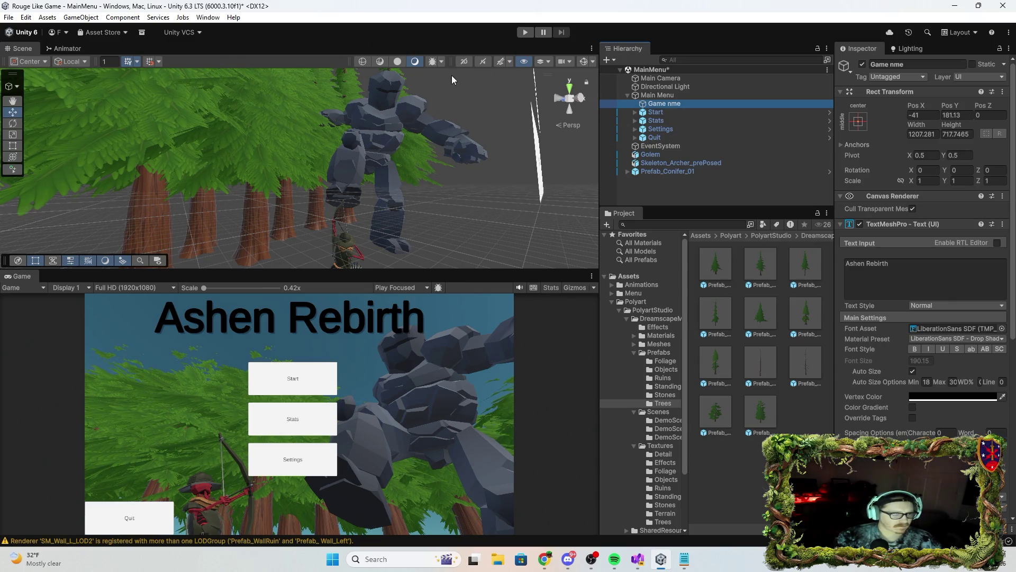
click(463, 61)
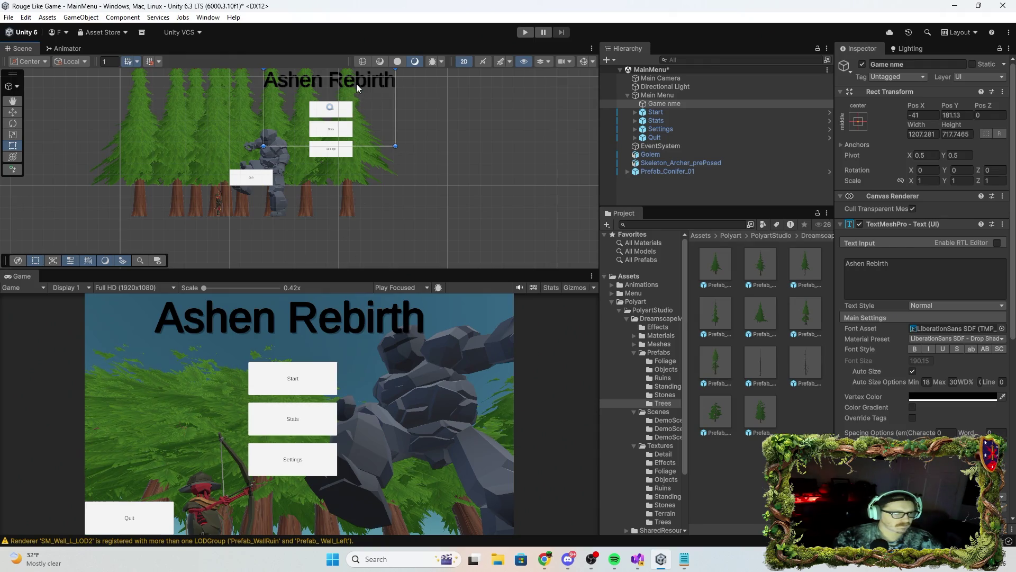
Nudge the title slightly down-right and open its TMP_SDF-Mobile shader in Visual Studio.
mouse_move(357, 84)
mouse_down()
mouse_move(357, 97)
mouse_move(357, 88)
mouse_up()
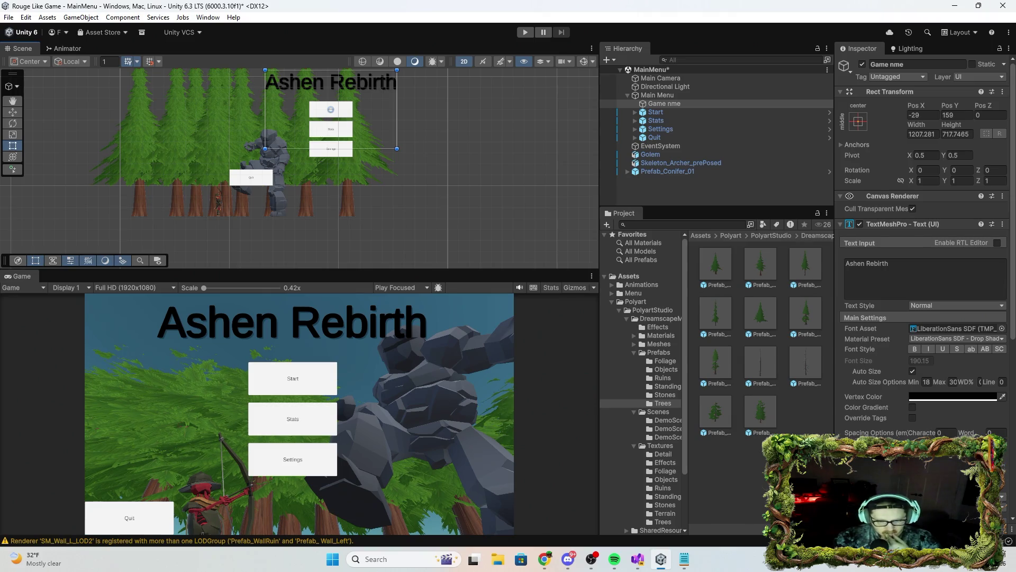
scroll(936, 418, down, 2)
scroll(924, 291, down, 4)
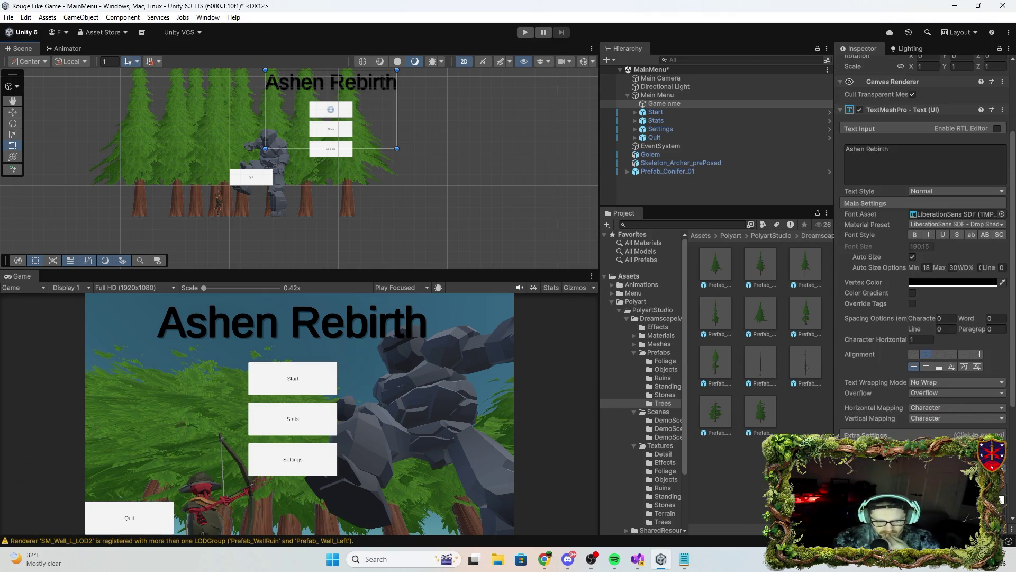
scroll(941, 399, down, 1)
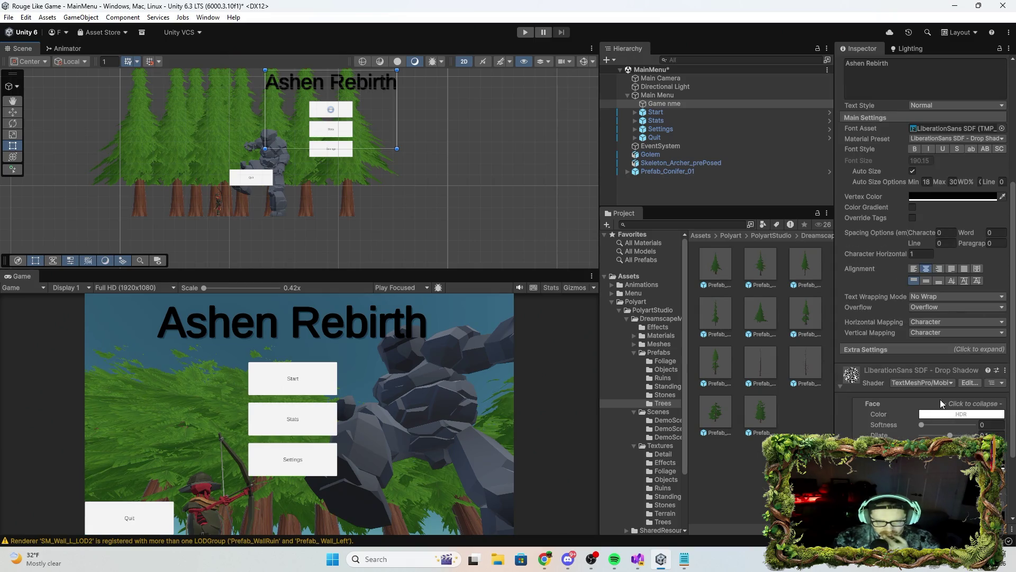
scroll(983, 402, down, 3)
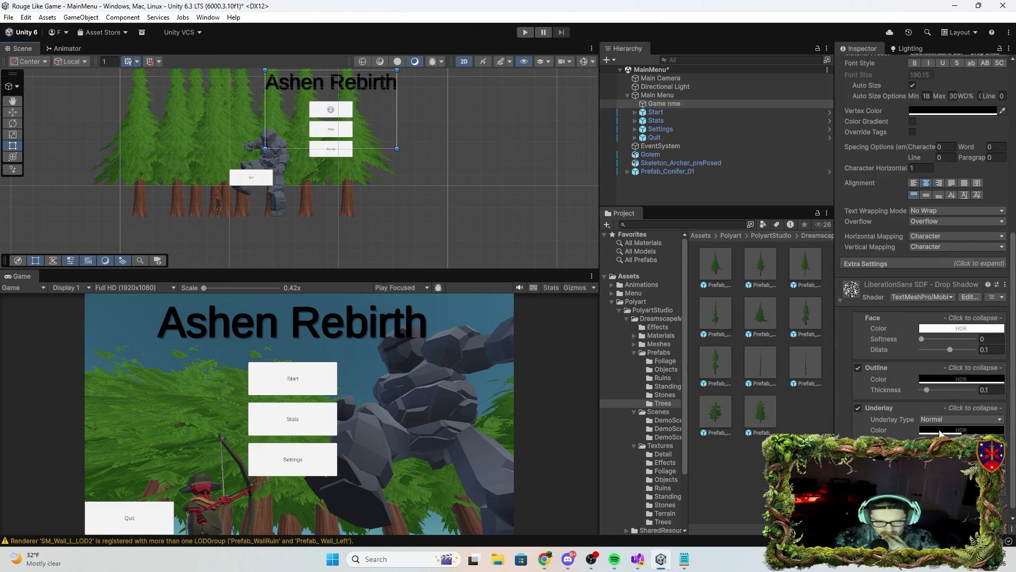
scroll(969, 329, down, 1)
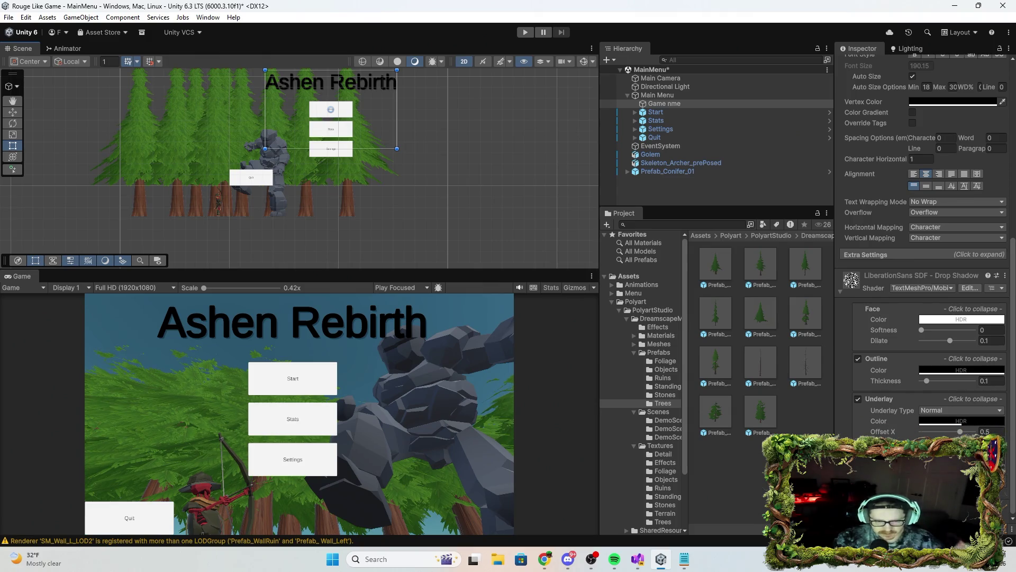
click(970, 288)
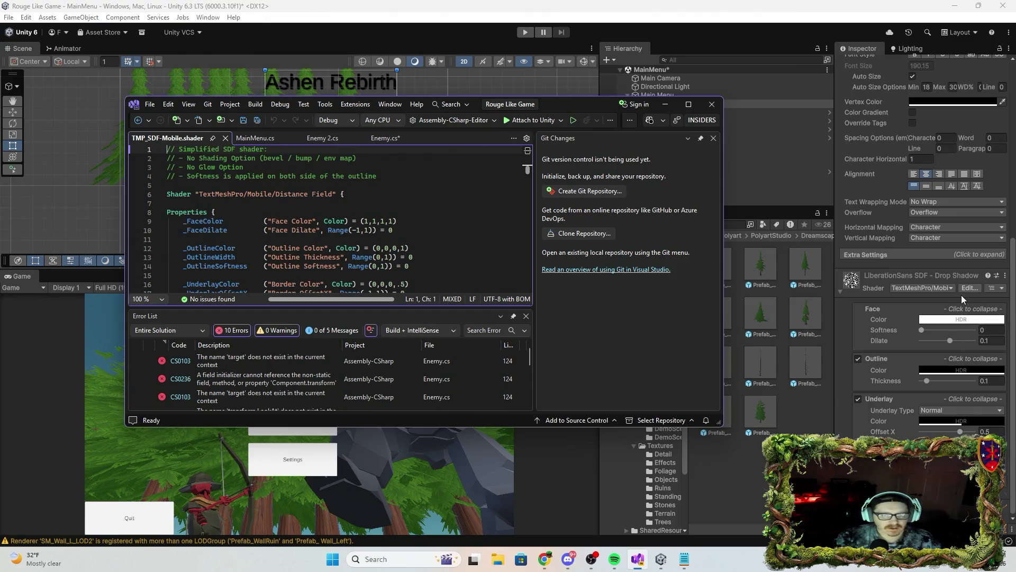
Close the TMP_SDF-Mobile shader, cancel quitting Visual Studio to keep the unsaved Enemy script.
click(226, 138)
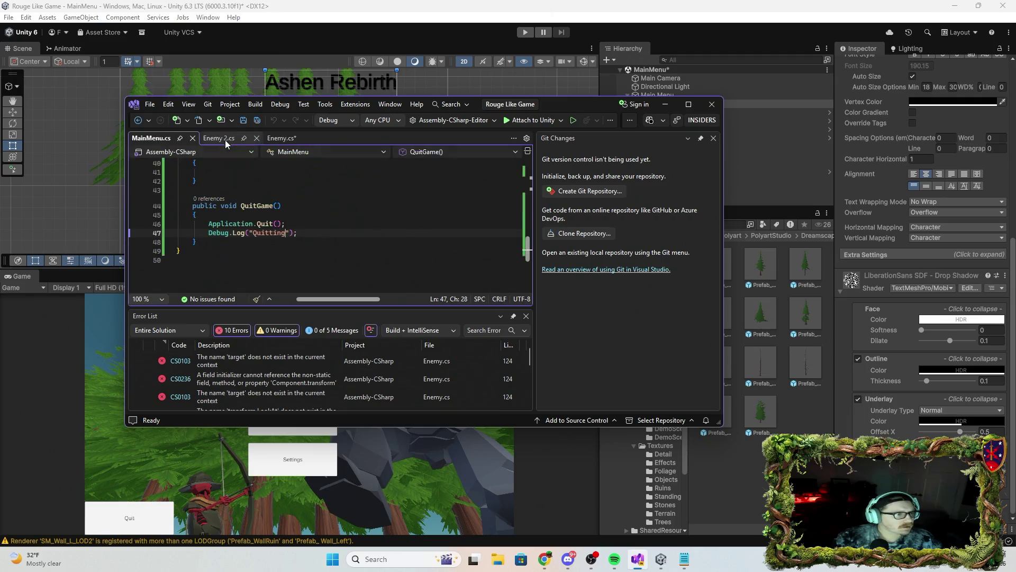
click(712, 105)
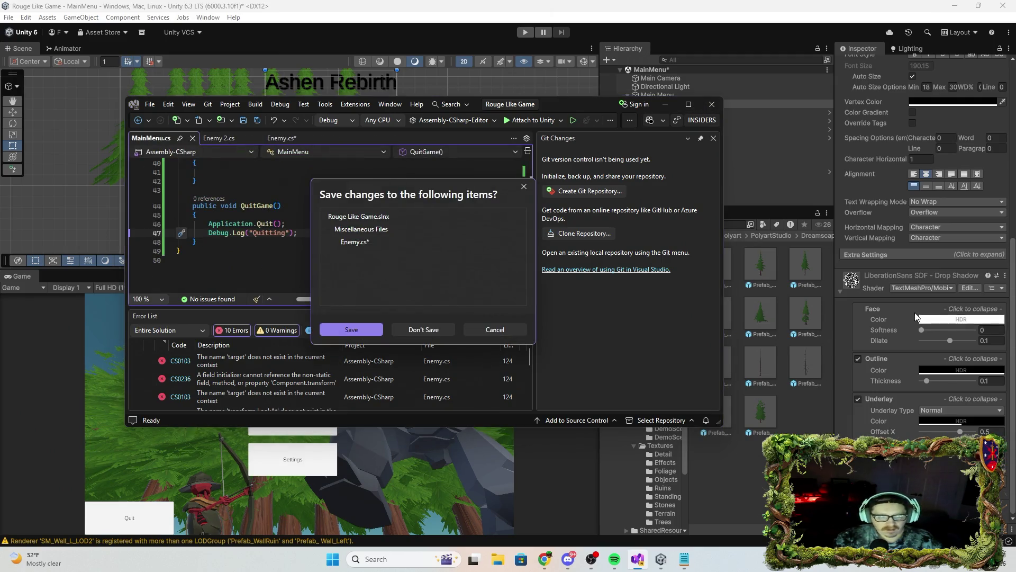
click(487, 333)
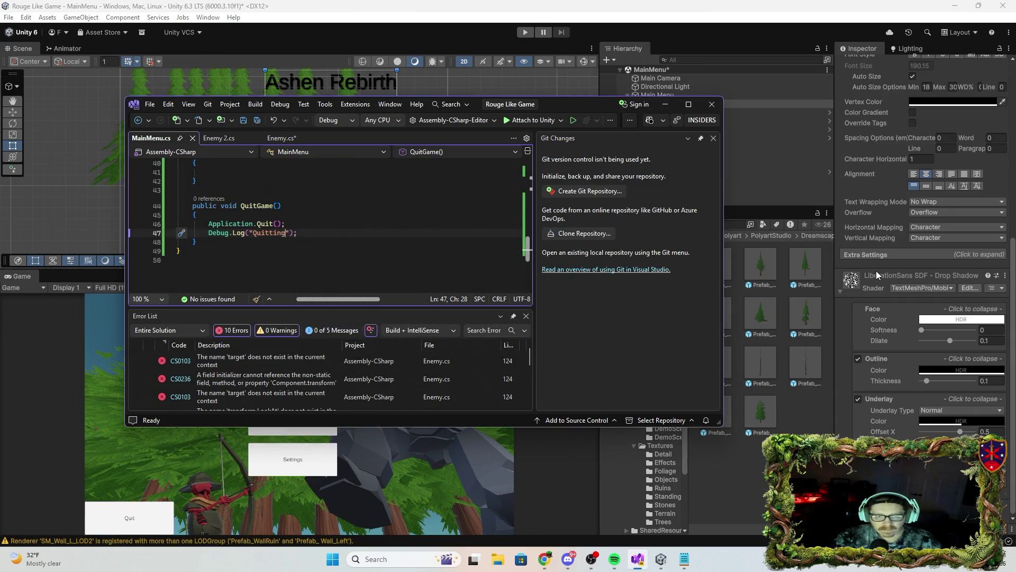
click(971, 250)
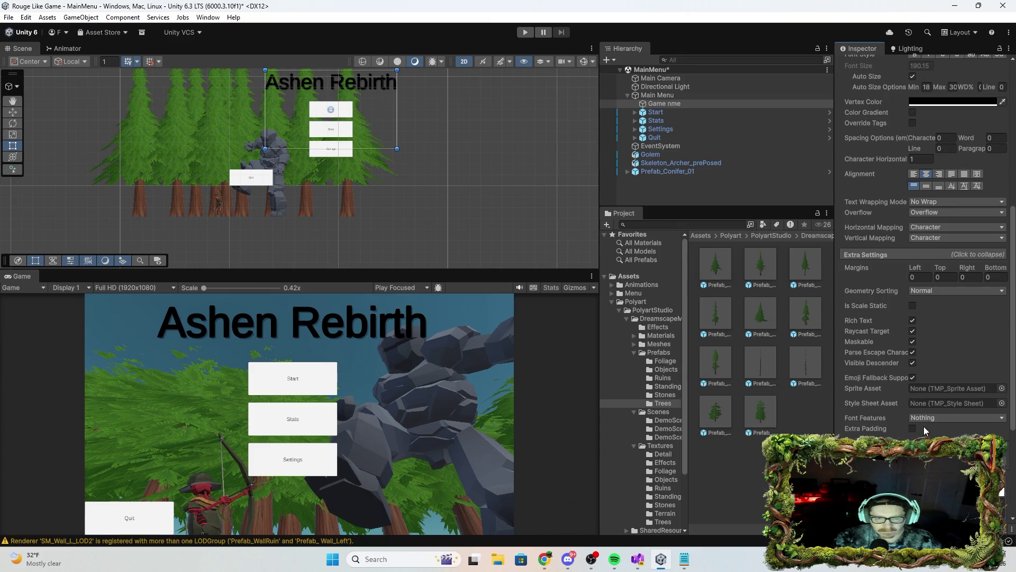
scroll(924, 304, up, 2)
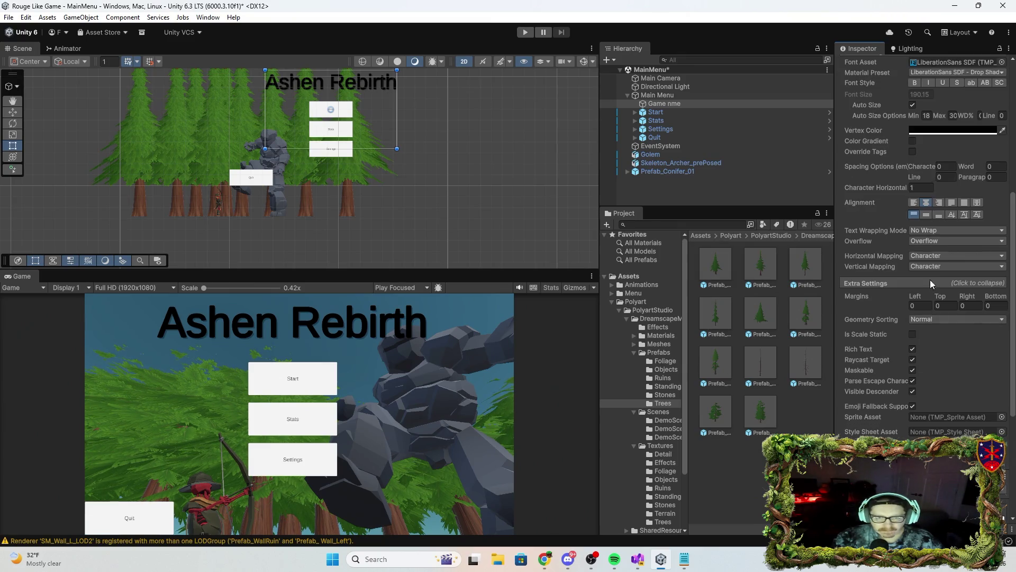
scroll(945, 278, up, 1)
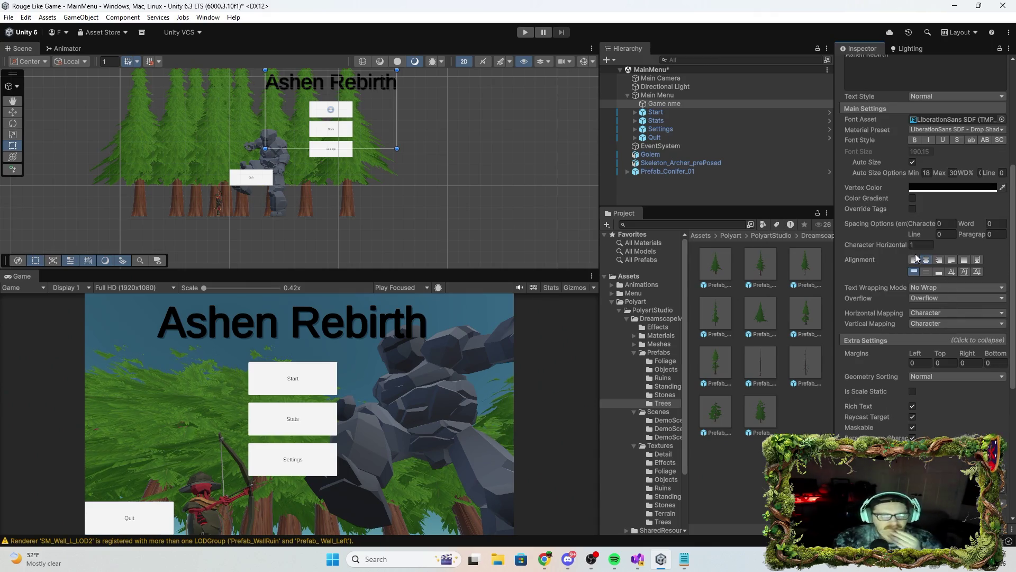
scroll(922, 254, up, 1)
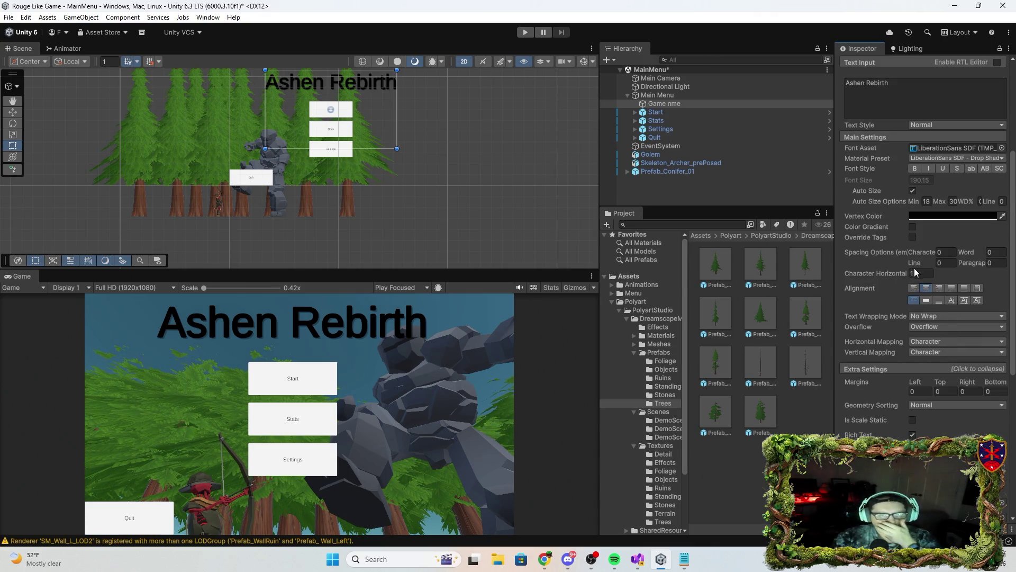
click(912, 227)
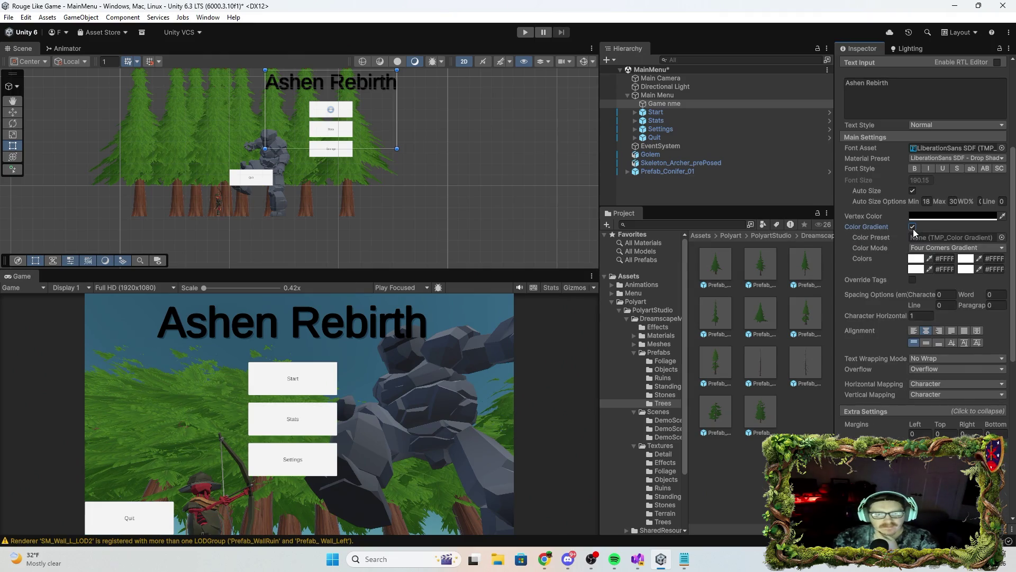
click(913, 227)
click(912, 237)
click(912, 237)
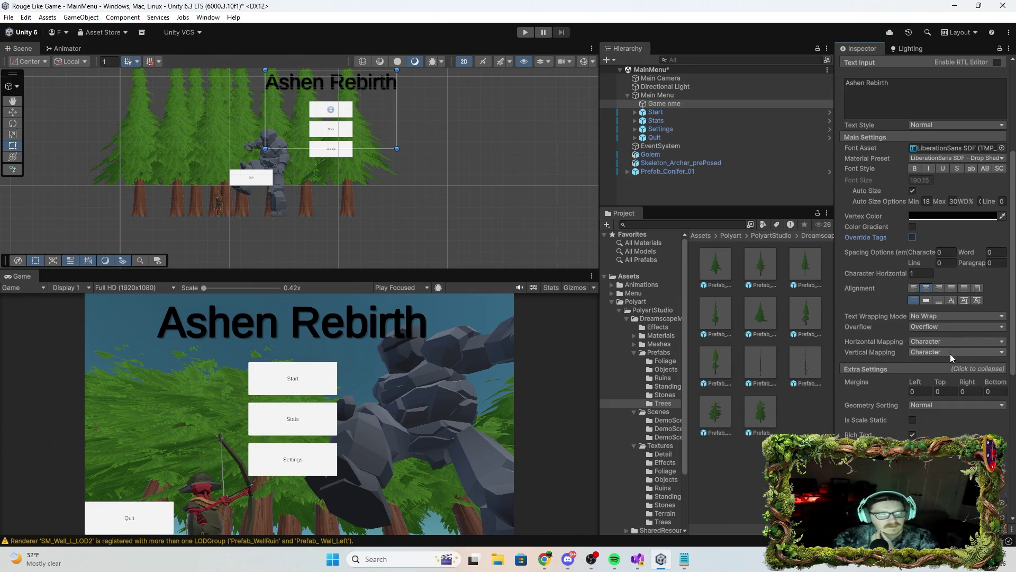
scroll(953, 402, down, 3)
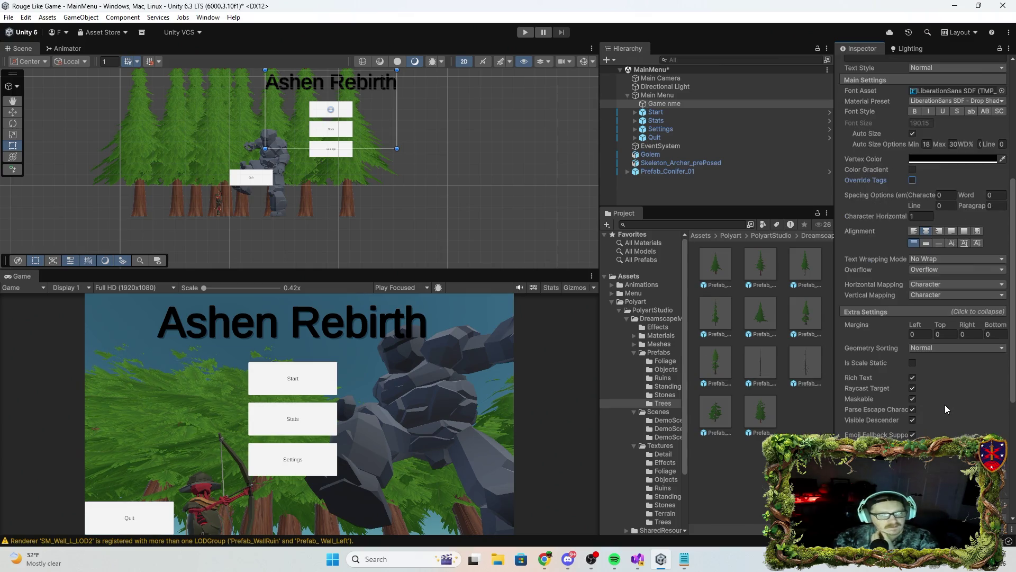
scroll(943, 402, down, 3)
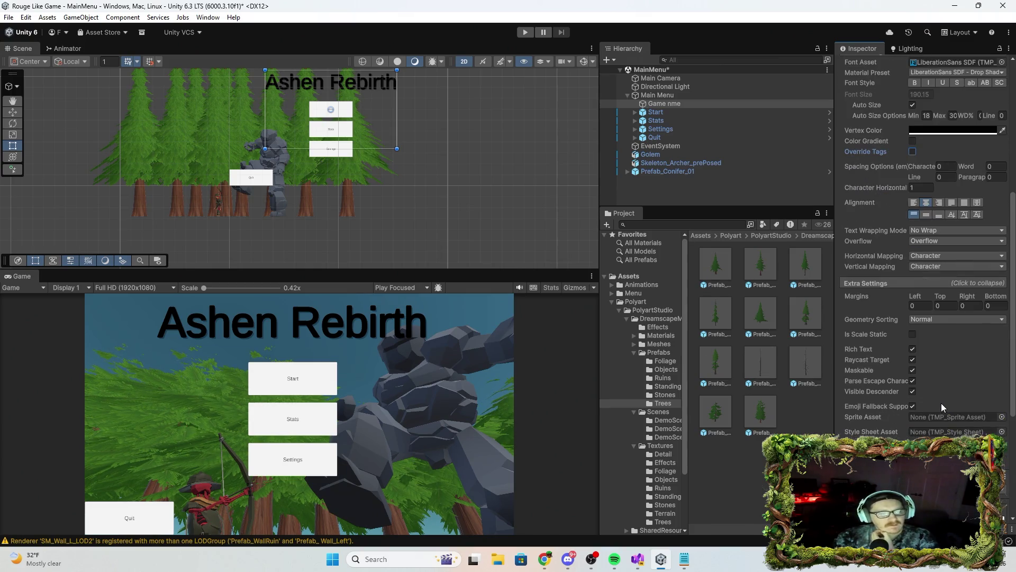
scroll(941, 389, down, 3)
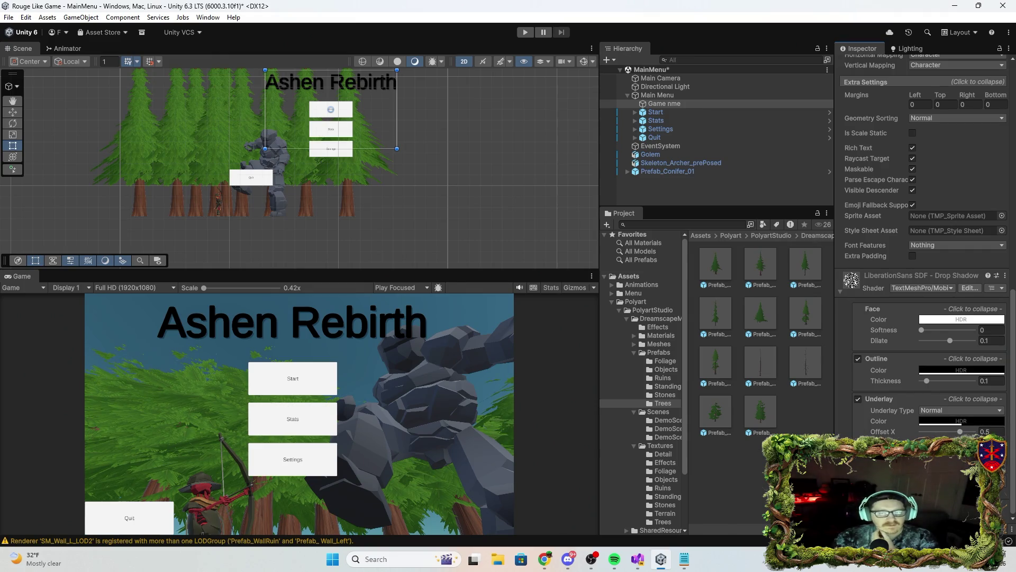
scroll(909, 378, up, 2)
scroll(909, 378, up, 6)
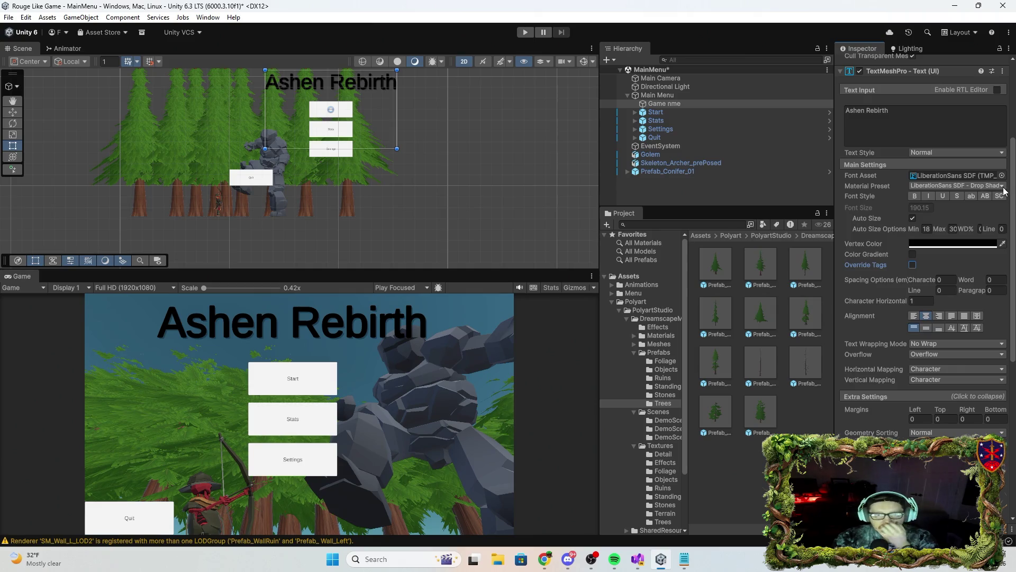
Try the Outline preset, revert the title to Drop Shadow, and set its colour to white.
click(1000, 186)
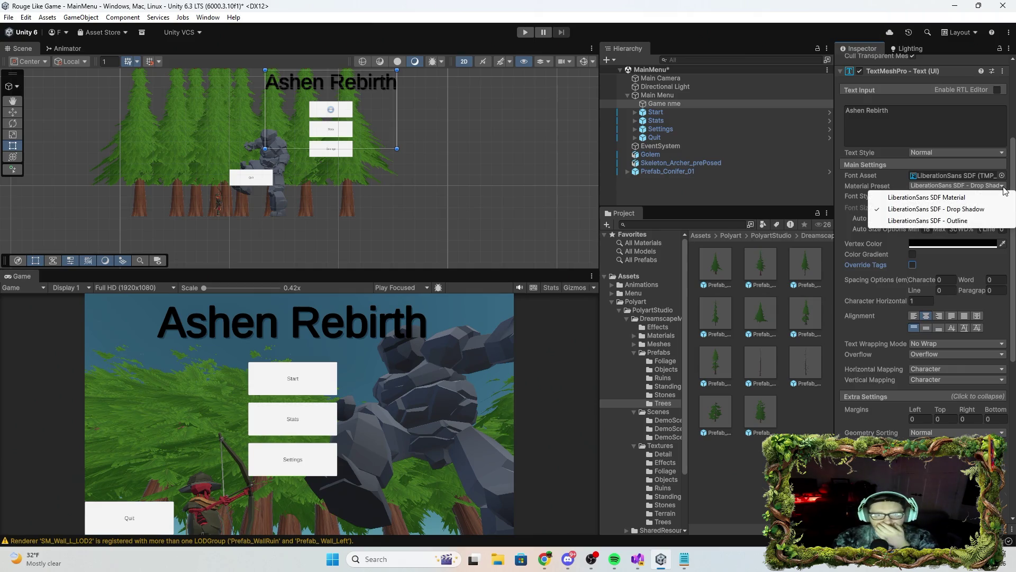
click(956, 223)
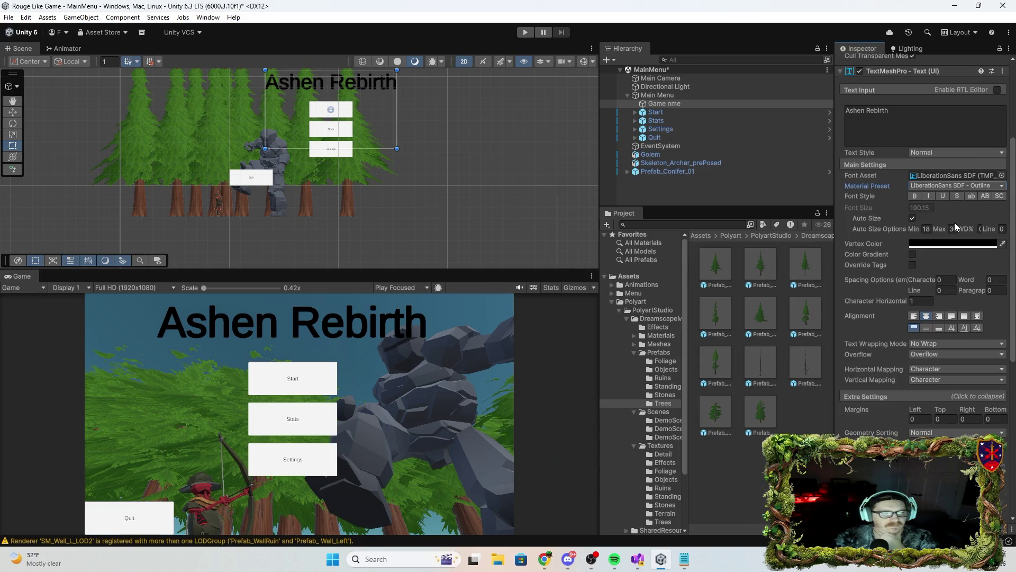
click(1002, 186)
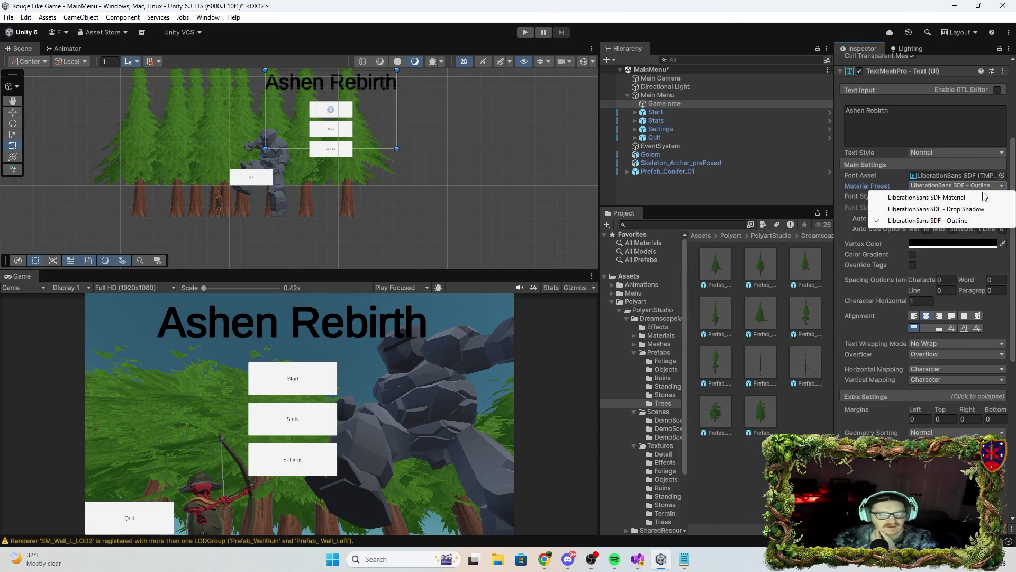
click(959, 210)
click(964, 244)
click(958, 242)
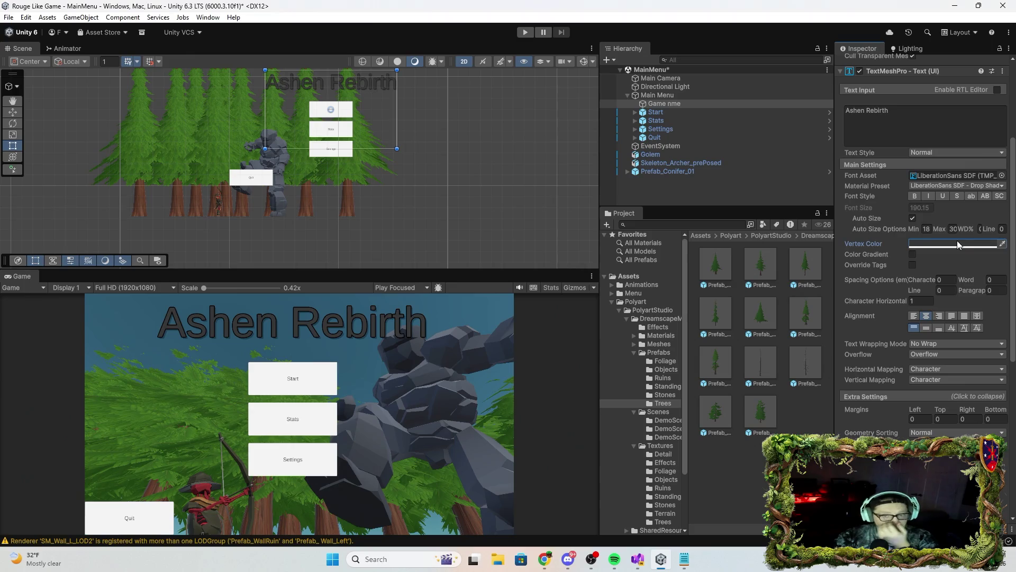
Set the title's vertex colour to dark gold 9D6D04.
click(989, 245)
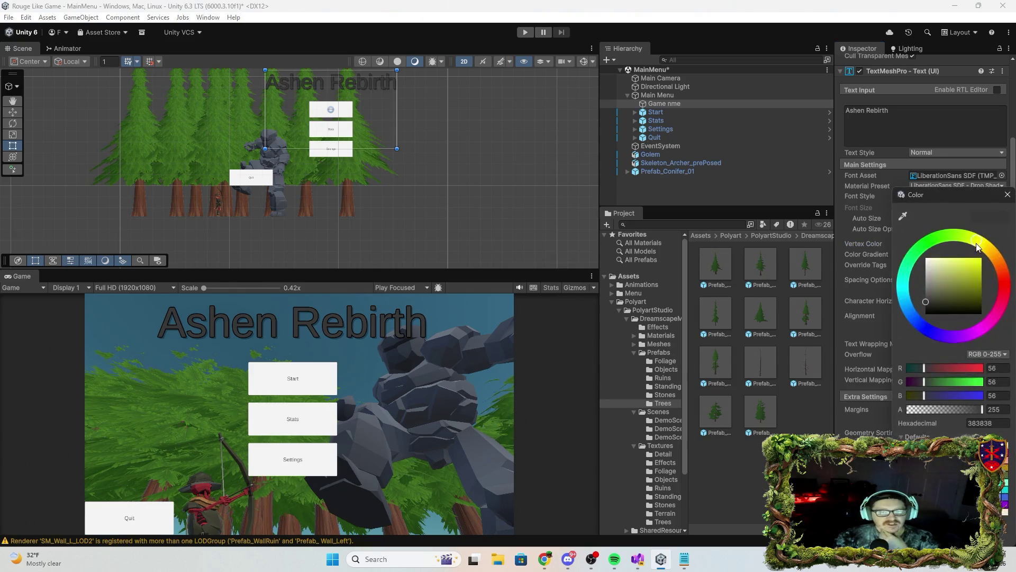
mouse_move(928, 301)
mouse_down()
mouse_move(933, 270)
mouse_move(929, 324)
mouse_move(926, 279)
mouse_move(926, 287)
mouse_up()
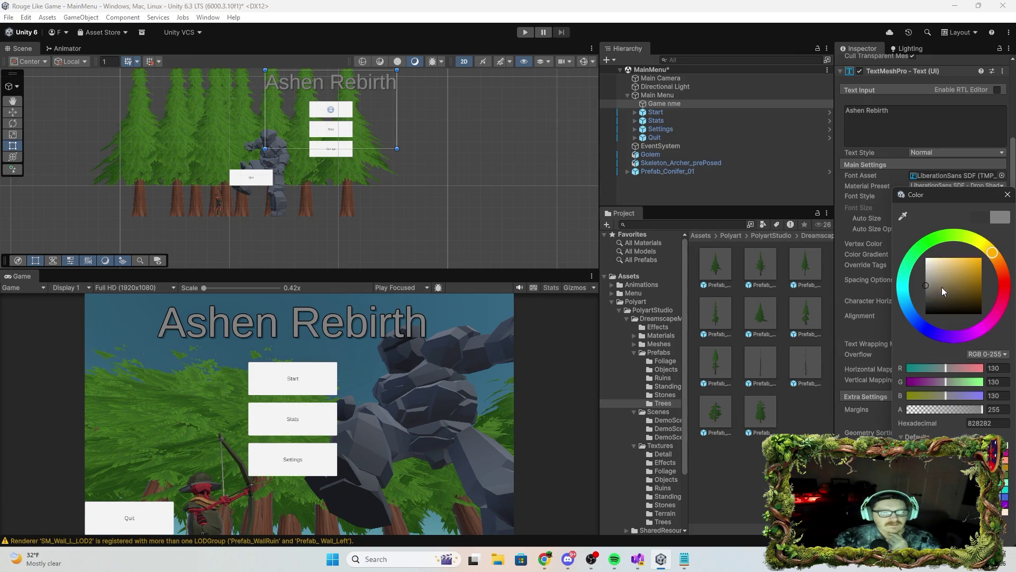
drag(927, 286, 982, 283)
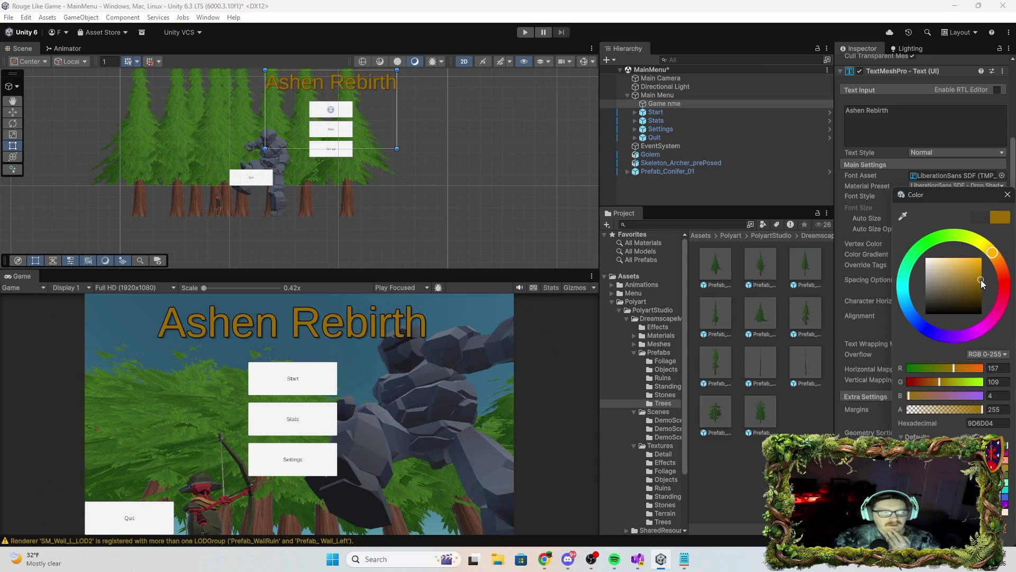
click(1009, 195)
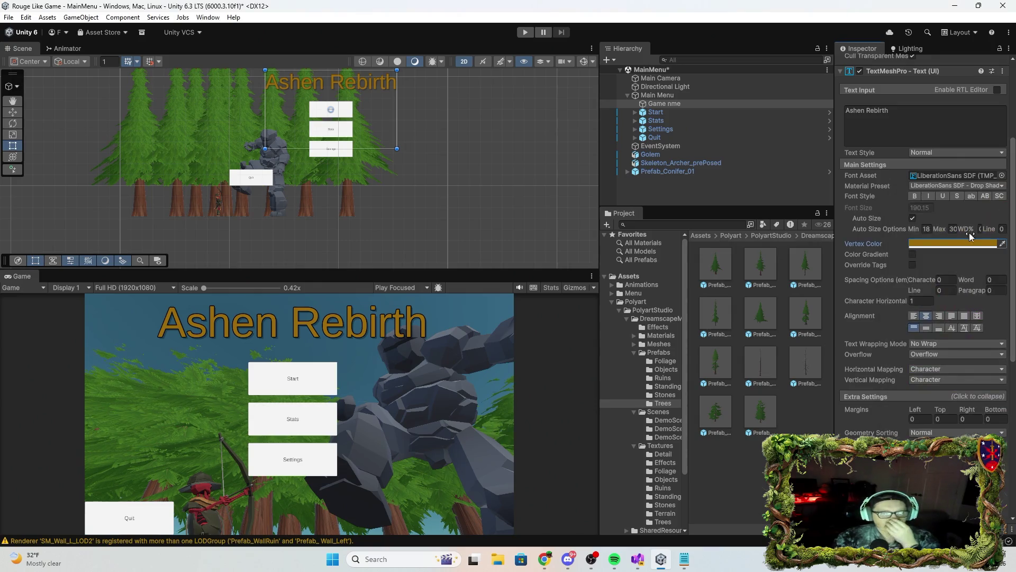
click(953, 186)
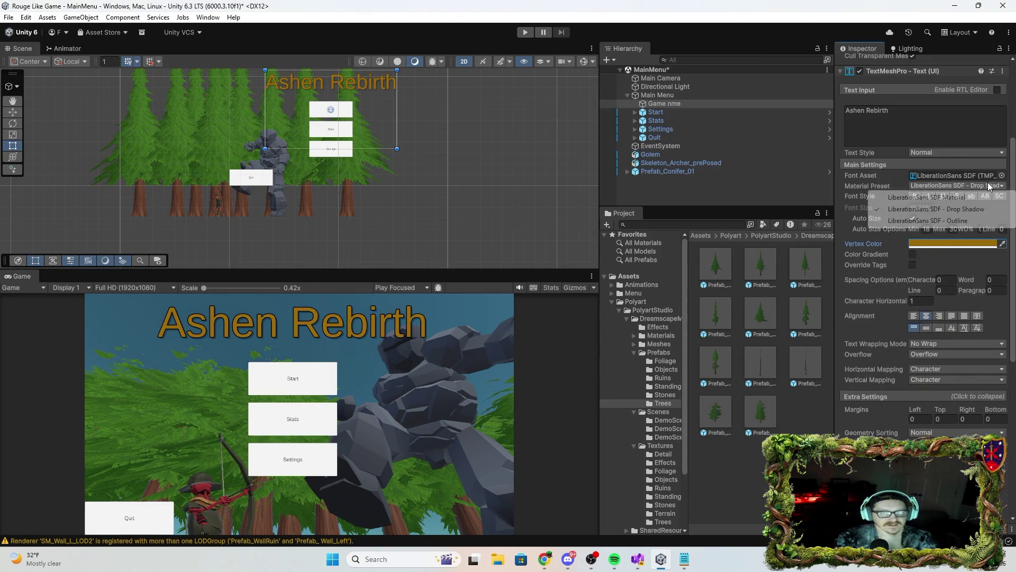
click(951, 211)
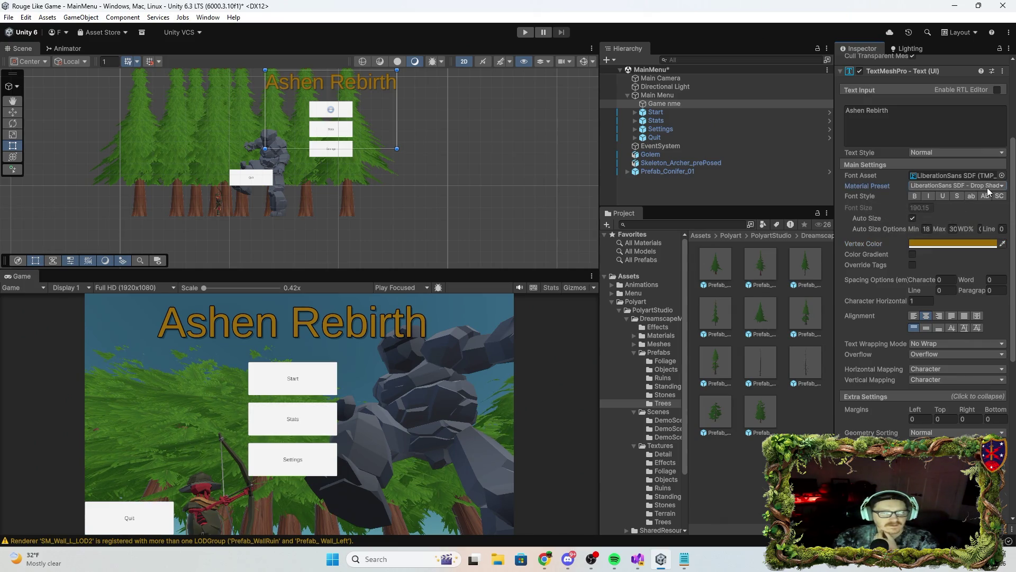
click(987, 188)
click(969, 198)
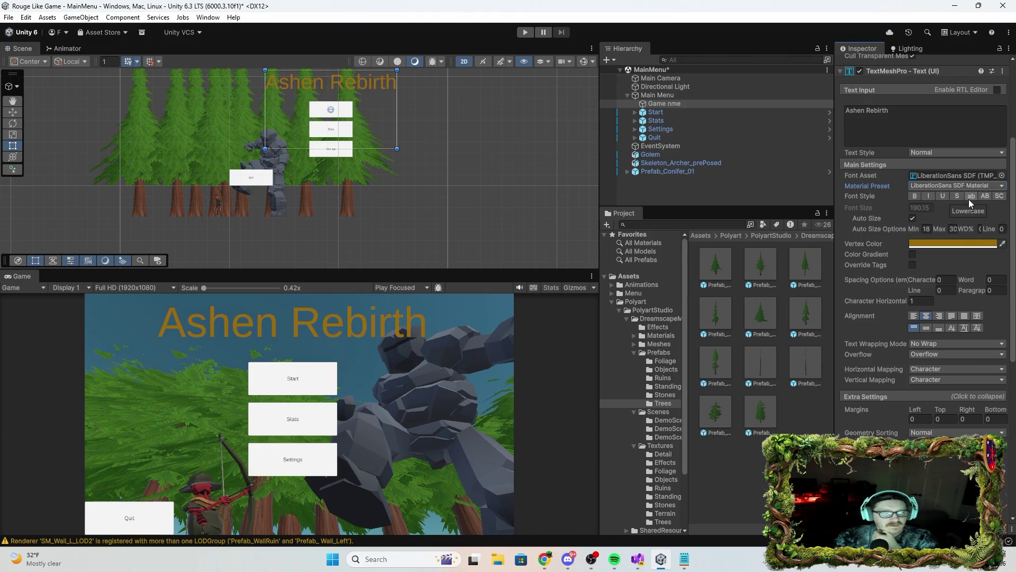
click(984, 185)
click(979, 208)
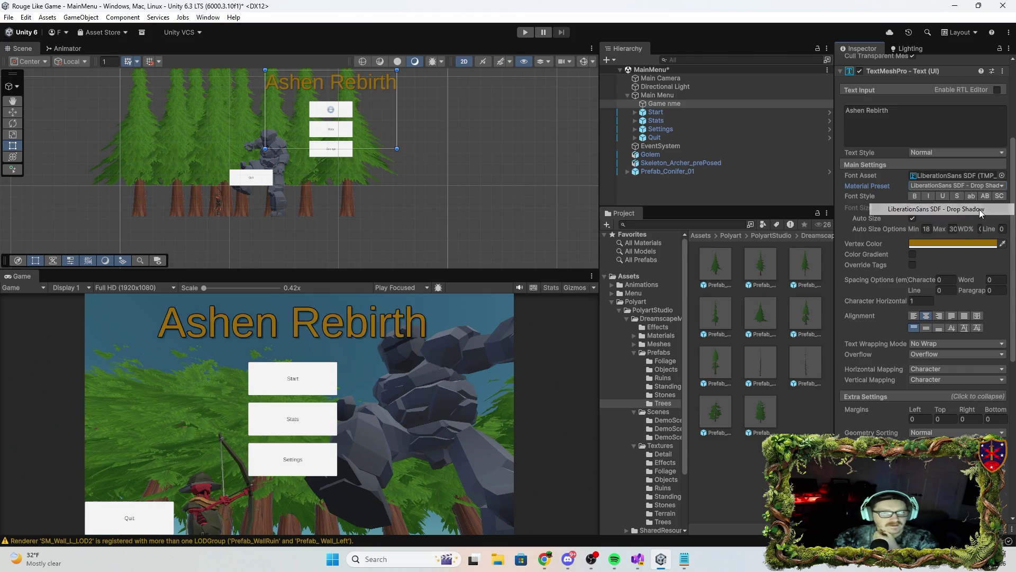
click(984, 186)
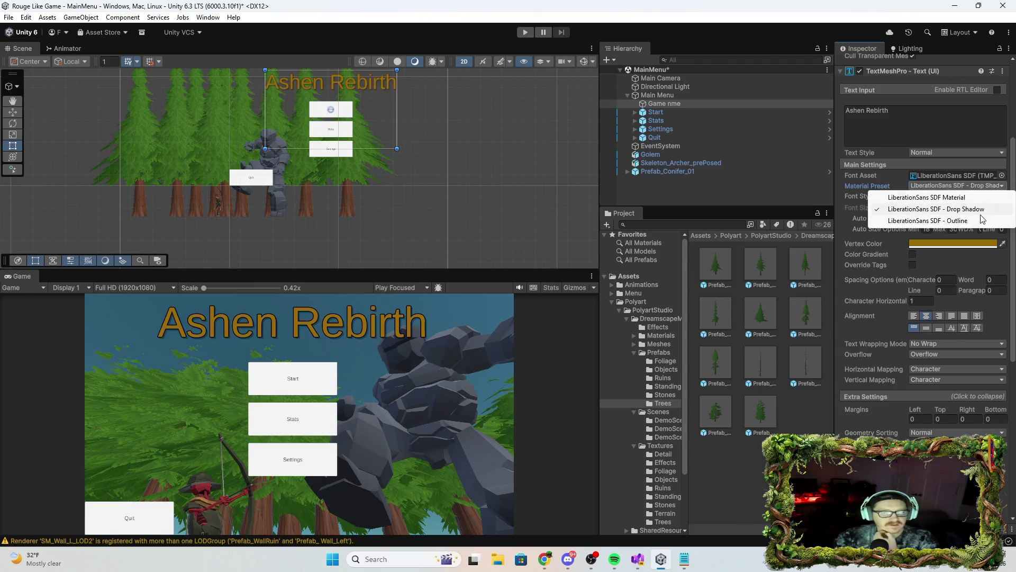
click(980, 219)
click(983, 186)
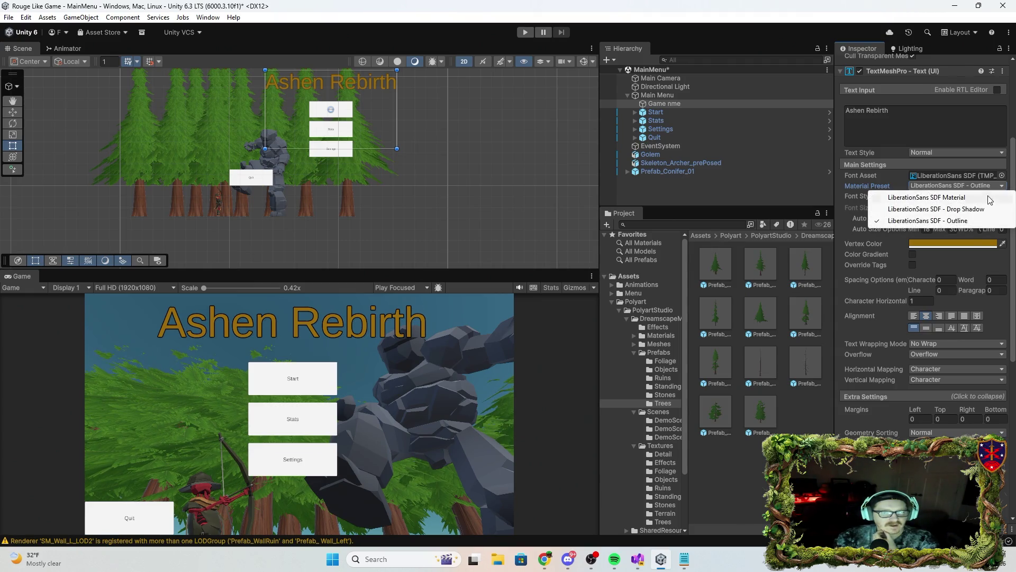
click(952, 199)
click(916, 197)
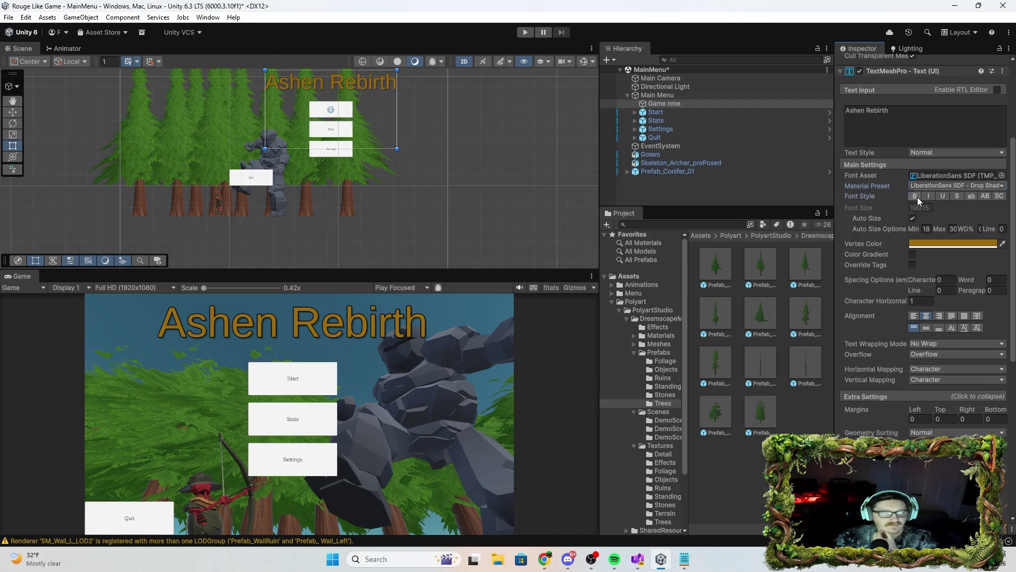
click(915, 196)
click(929, 196)
click(942, 196)
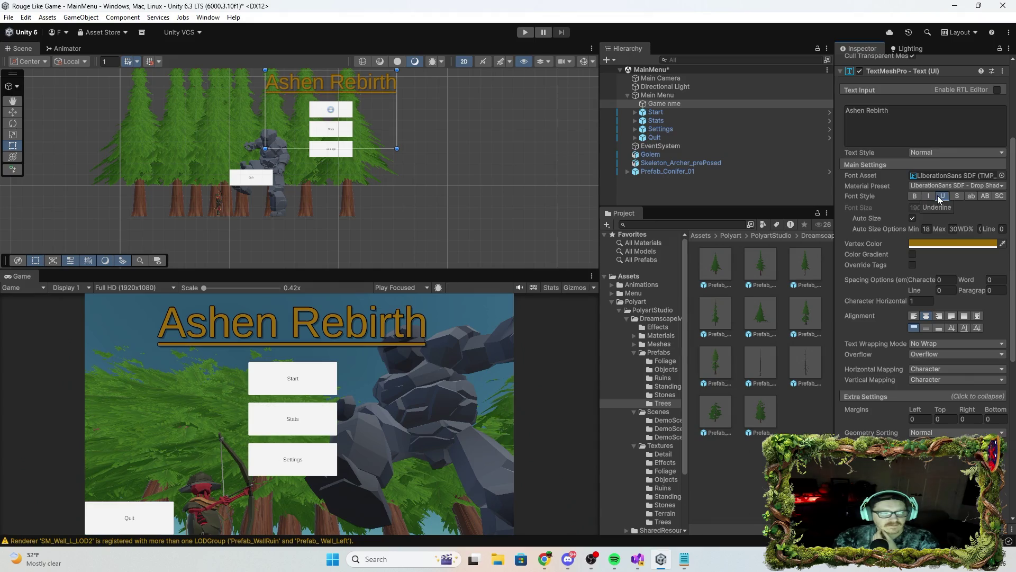
click(957, 197)
click(957, 197)
click(971, 197)
click(971, 197)
click(985, 202)
click(984, 201)
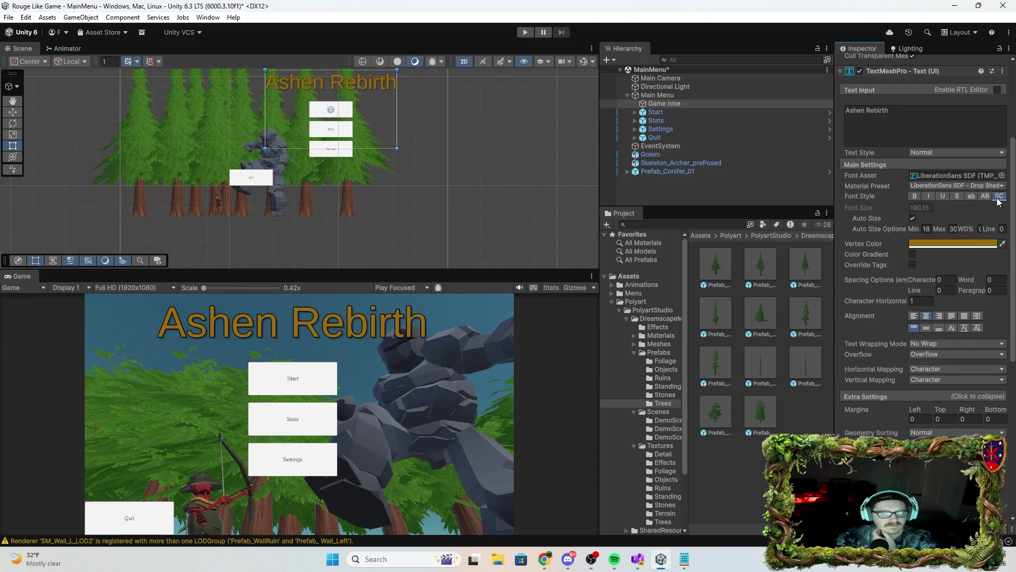
click(999, 196)
click(999, 197)
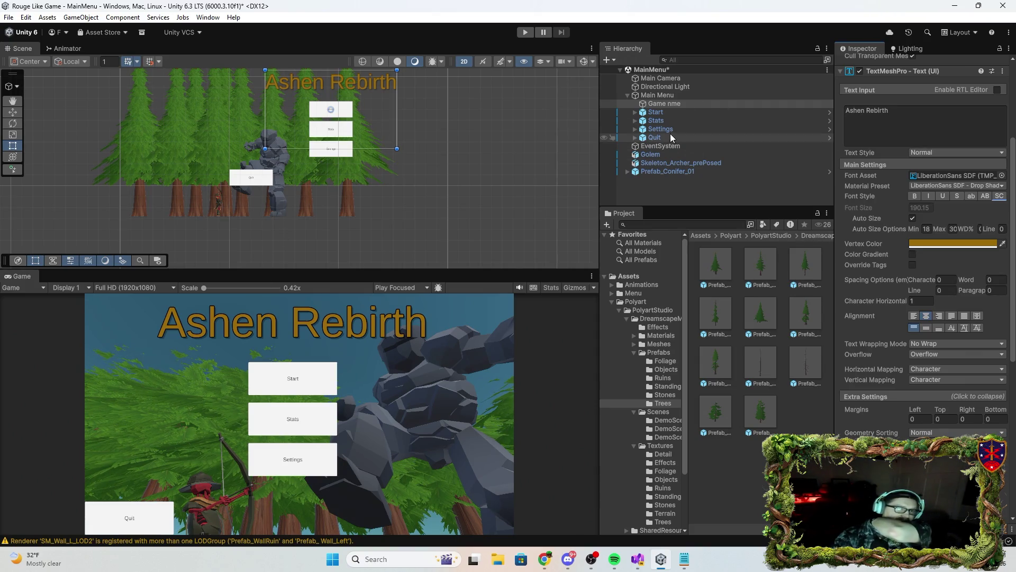
click(675, 112)
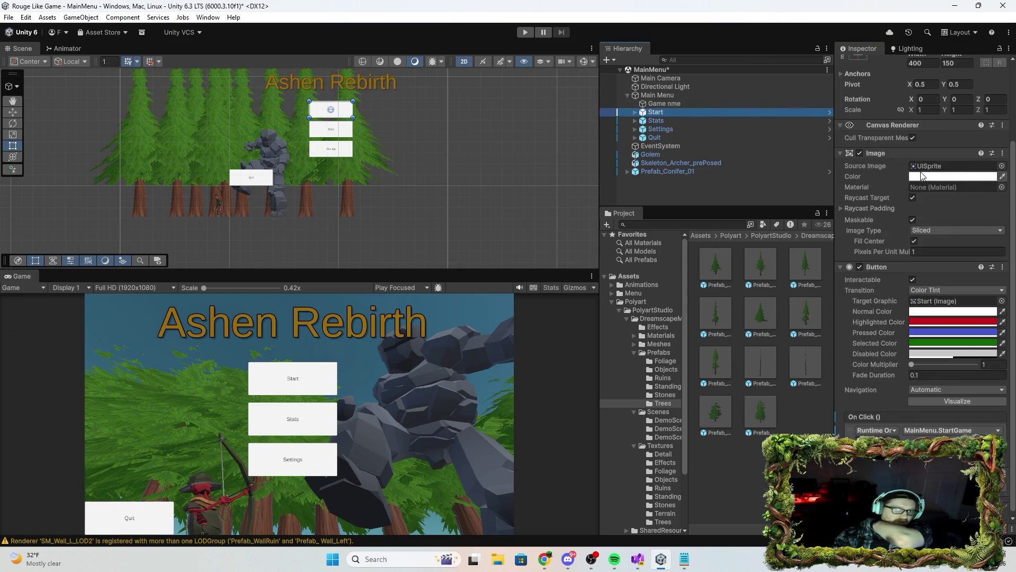
Assign the UI_Circle_Bevel_Base sprite to the Start button's Source Image and check the oval result.
click(1002, 166)
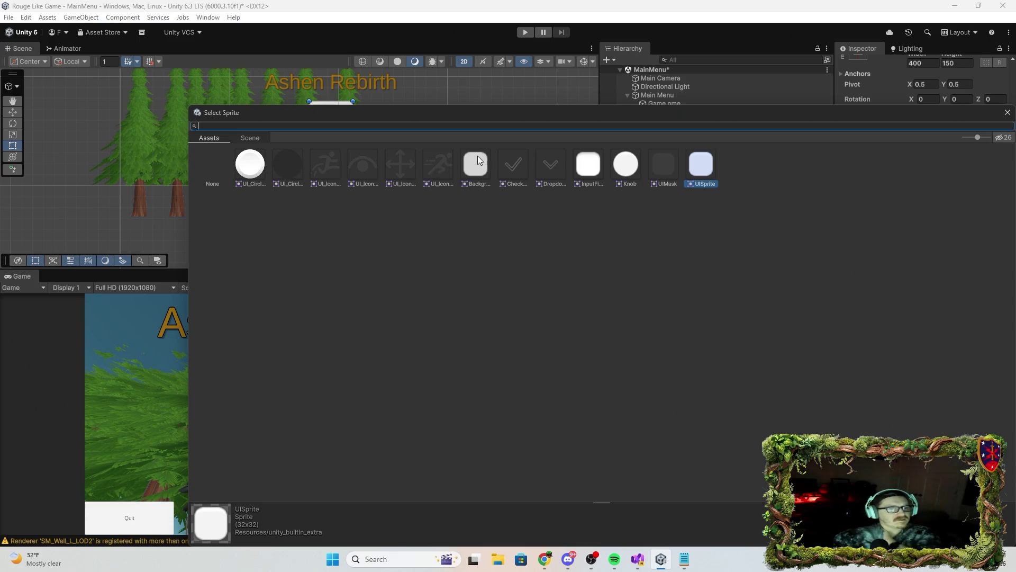
click(260, 164)
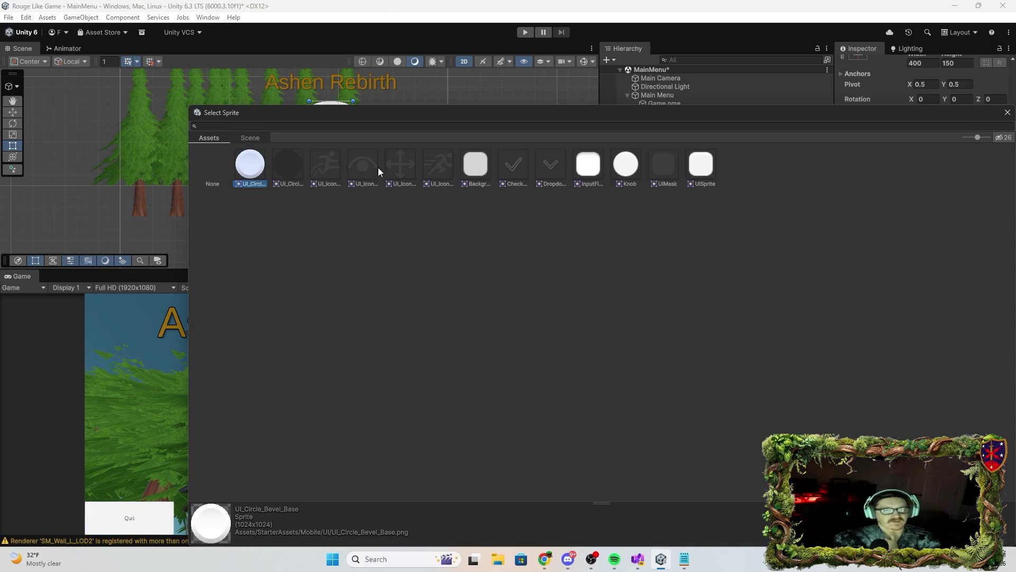
mouse_move(757, 112)
mouse_down()
mouse_move(757, 545)
mouse_move(857, 359)
mouse_move(842, 244)
mouse_move(842, 550)
mouse_move(863, 447)
mouse_move(870, 485)
mouse_up()
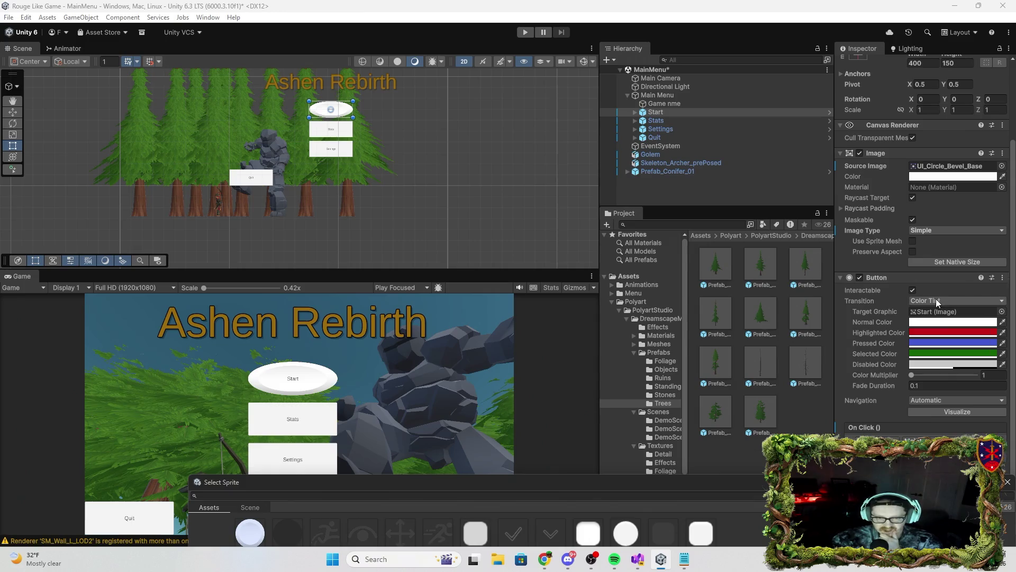
scroll(936, 298, down, 1)
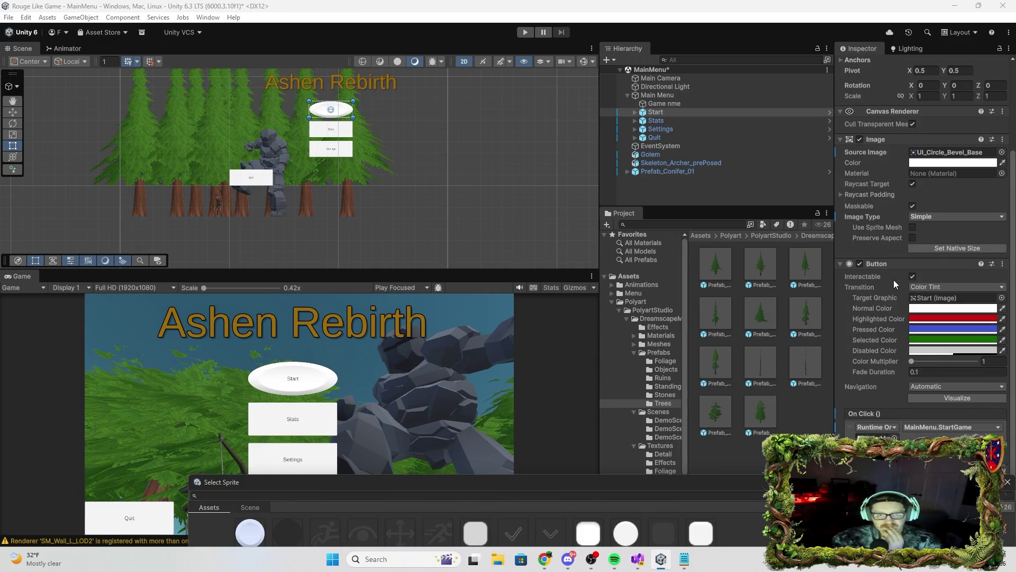
click(842, 195)
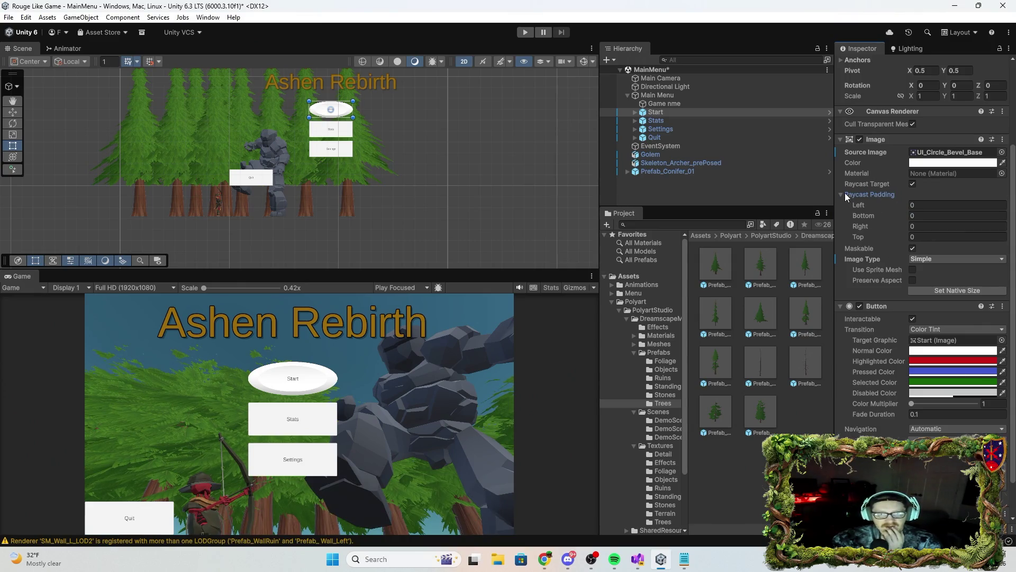
click(842, 195)
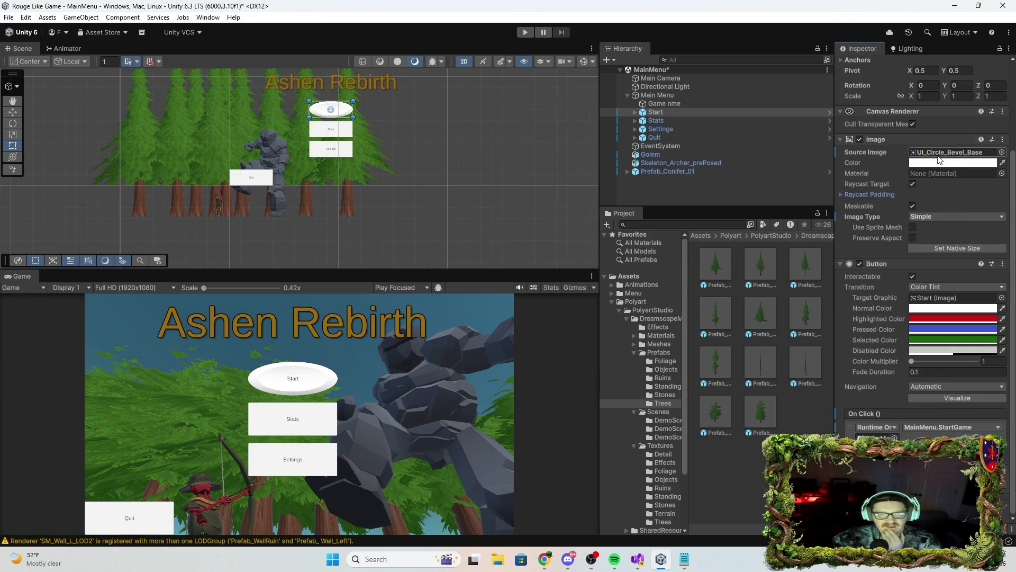
Reselect UI_Circle_Bevel_Base for Start's image and close the Select Sprite window.
click(1002, 153)
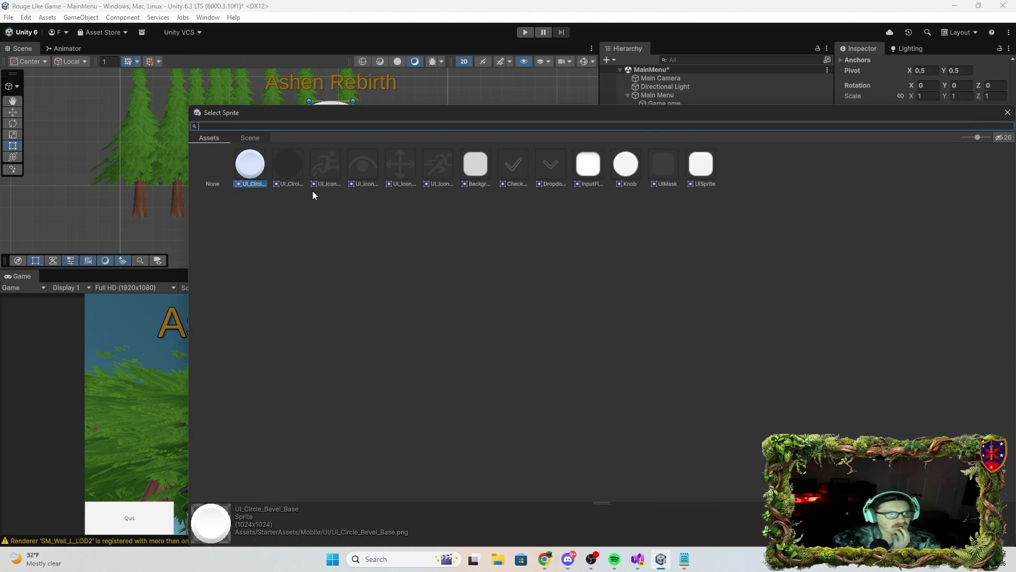
click(266, 170)
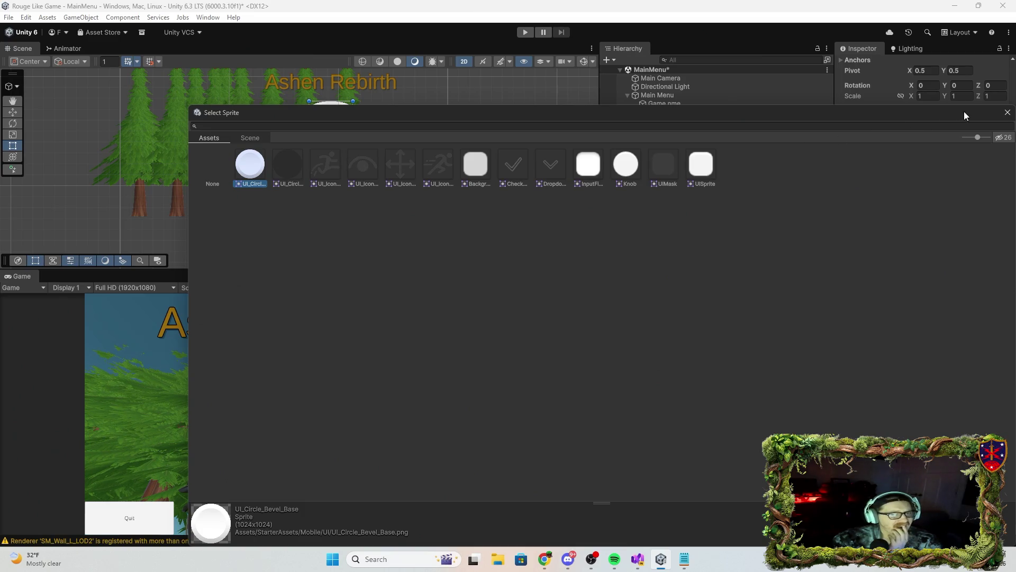
click(1008, 112)
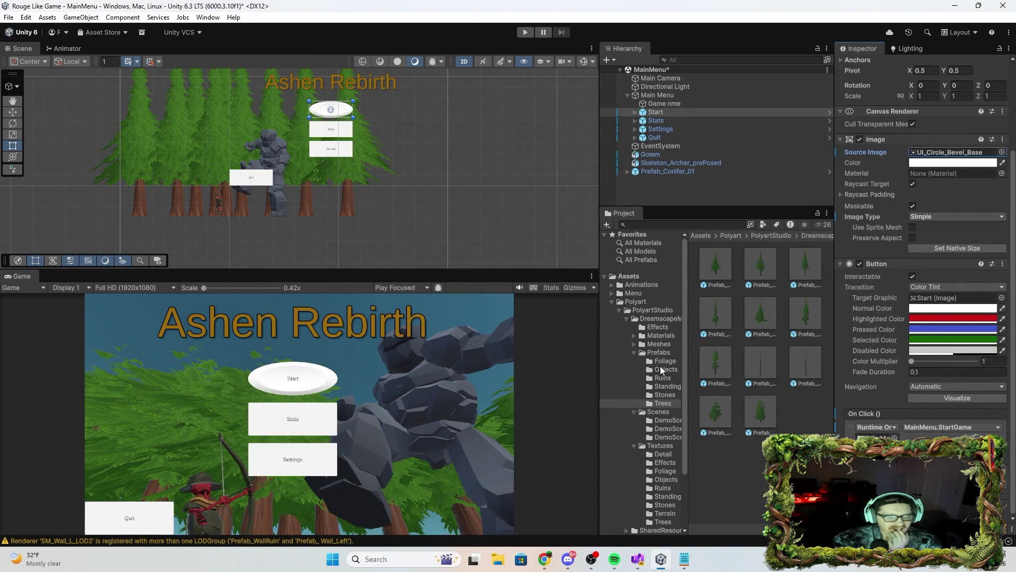
scroll(677, 439, down, 3)
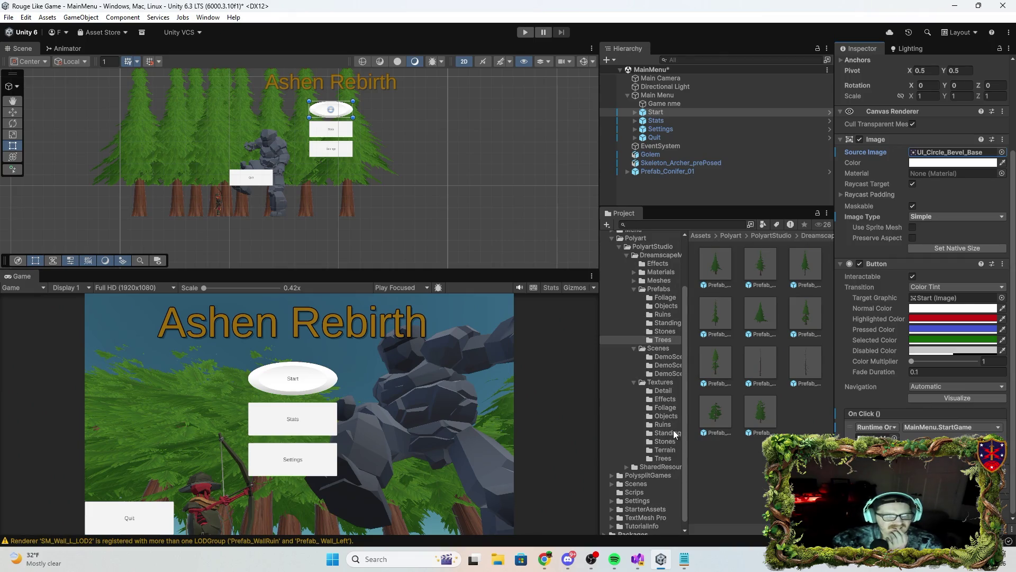
Browse to the Textures > Detail folder and inspect the NewLayer terrain layer asset.
click(659, 380)
click(665, 393)
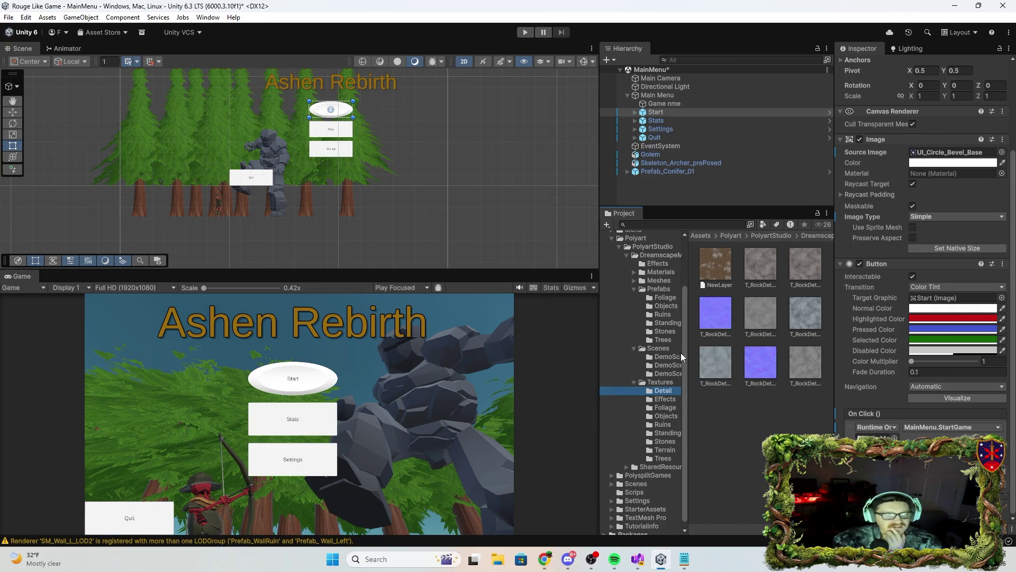
click(724, 269)
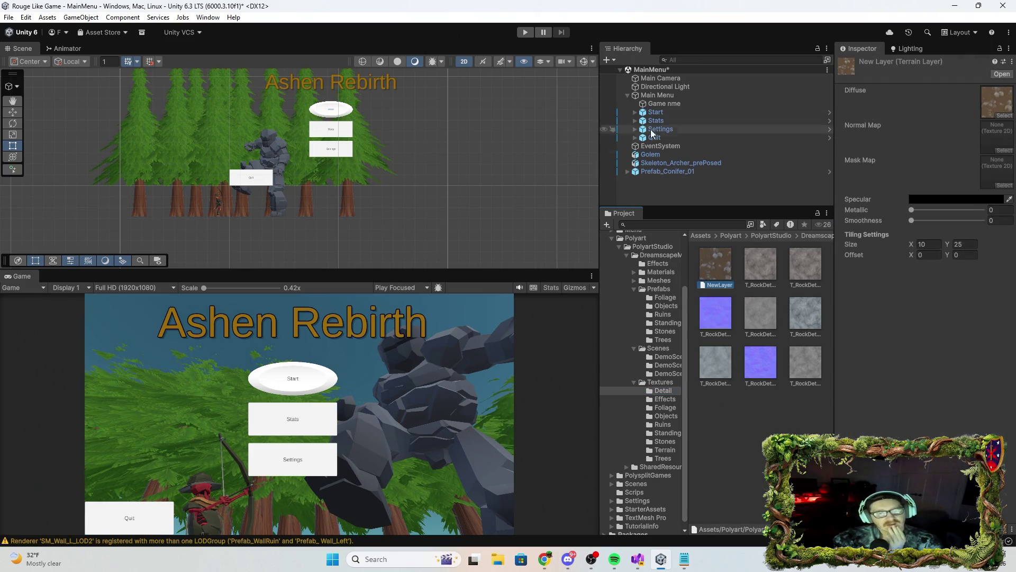
Select the Game nme title object and try dragging NewLayer into the menu hierarchy.
click(665, 95)
click(668, 104)
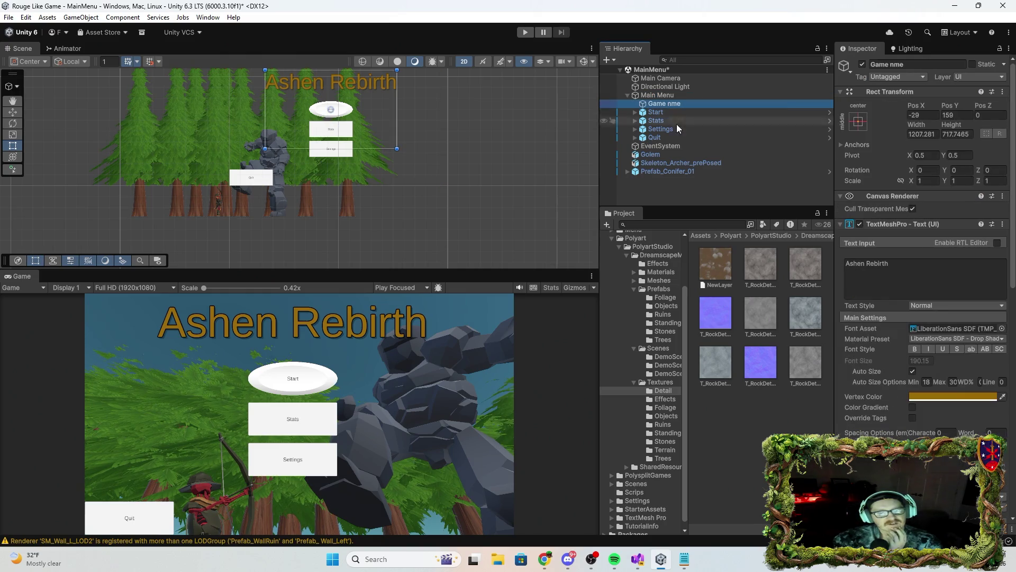
mouse_move(716, 266)
mouse_down()
mouse_move(674, 100)
mouse_move(743, 272)
mouse_up()
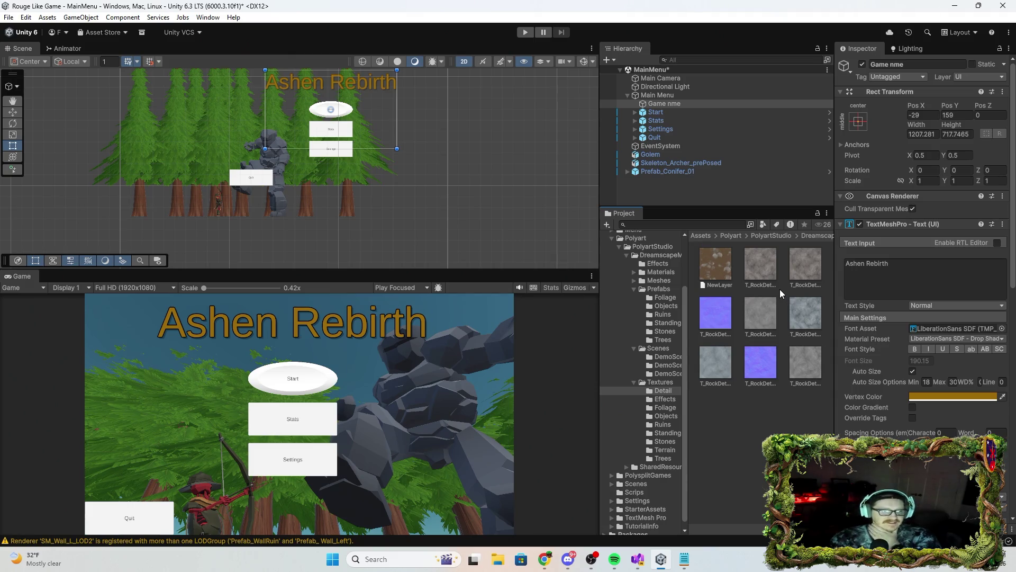
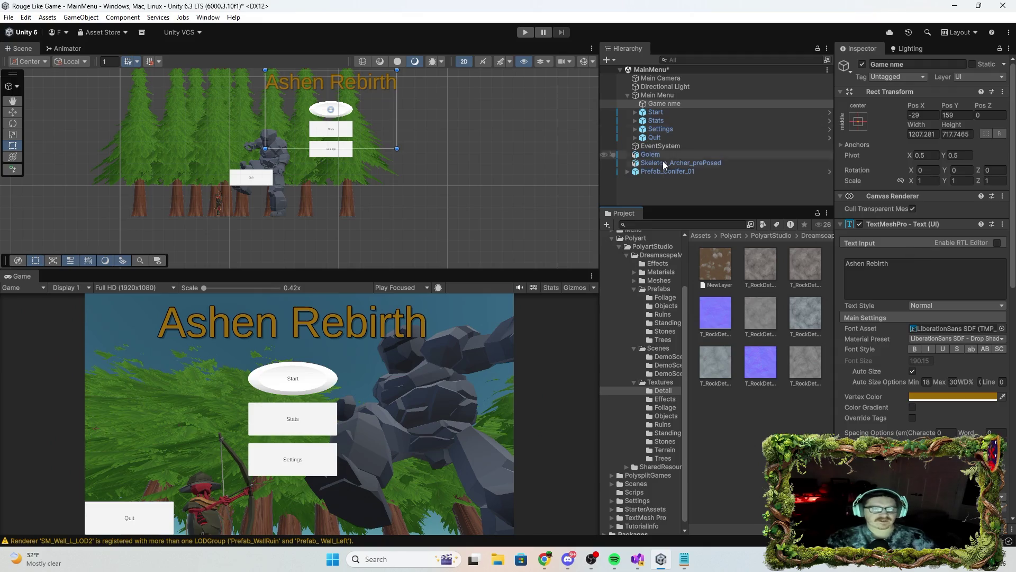
Try the UISprite, Background and InputFieldBackground sprites as the Start button's source image.
click(688, 111)
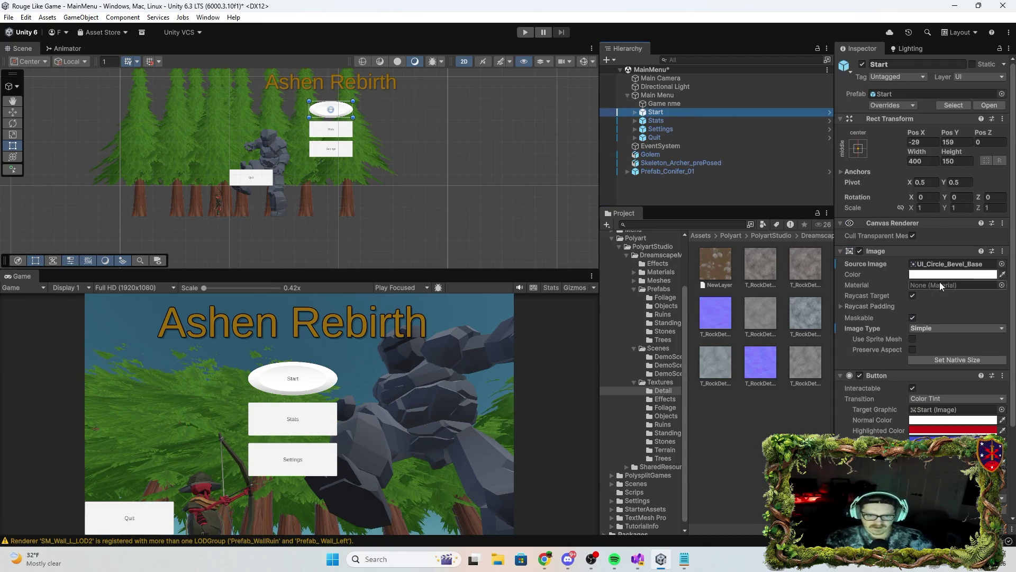
click(1001, 264)
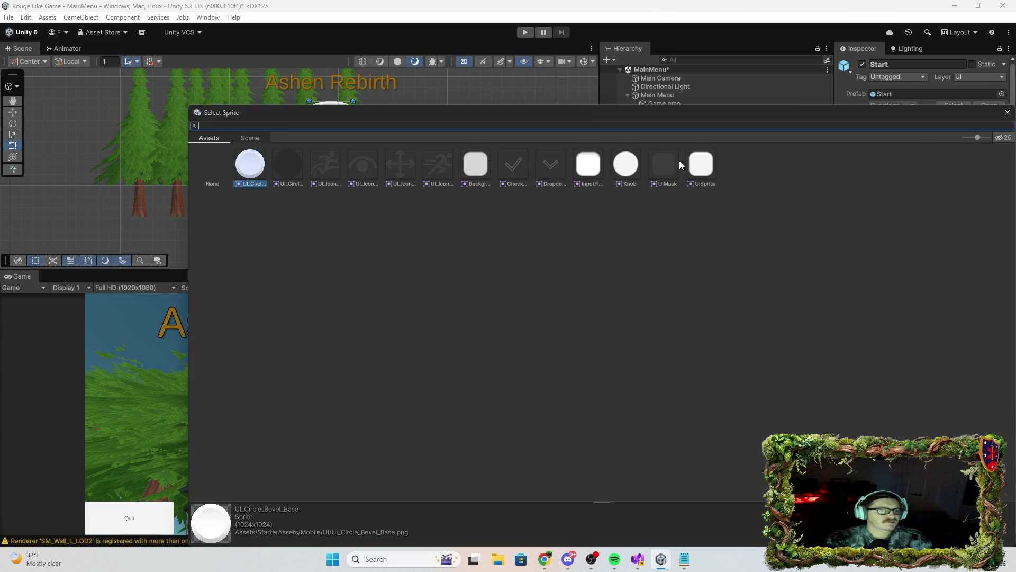
click(697, 161)
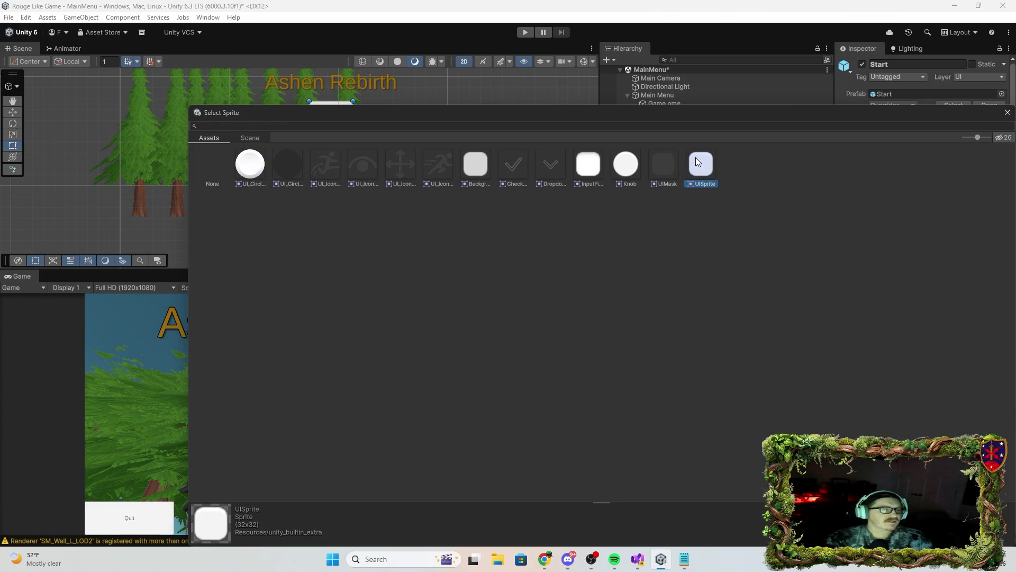
mouse_move(672, 108)
mouse_down()
mouse_move(669, 186)
mouse_move(670, 168)
mouse_move(841, 223)
mouse_move(804, 213)
mouse_up()
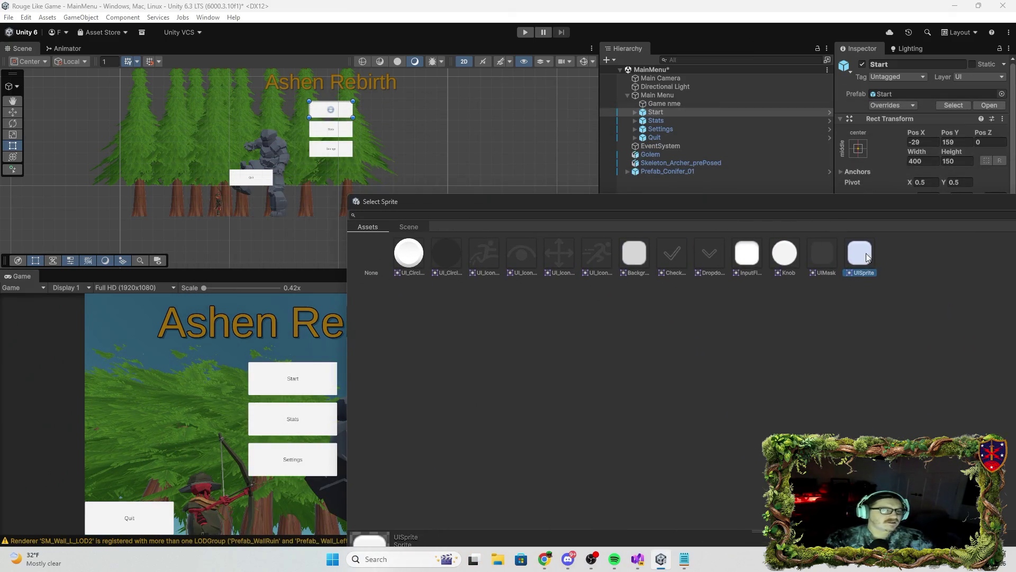
double_click(867, 256)
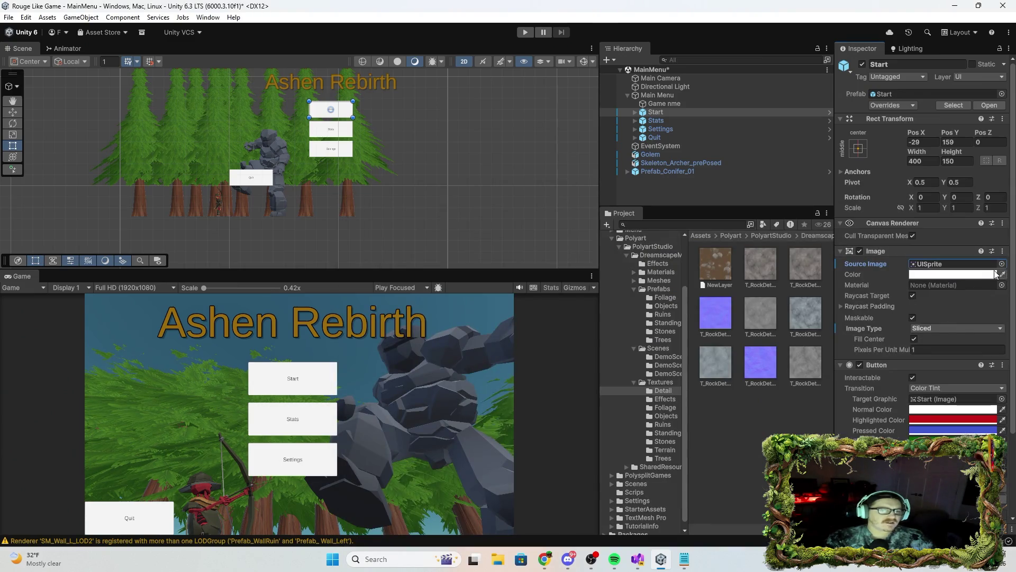
click(669, 120)
click(666, 113)
click(1002, 264)
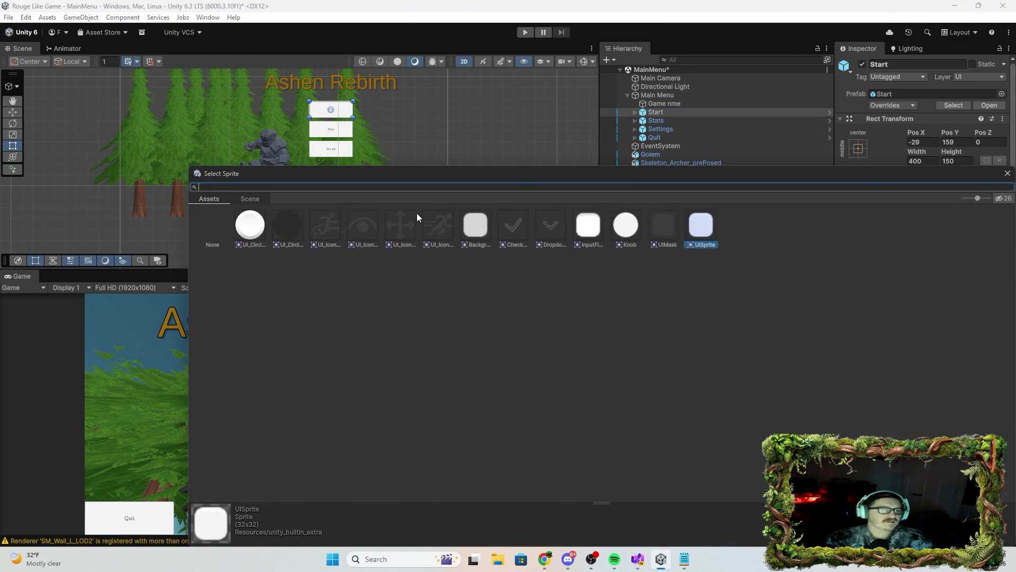
double_click(475, 225)
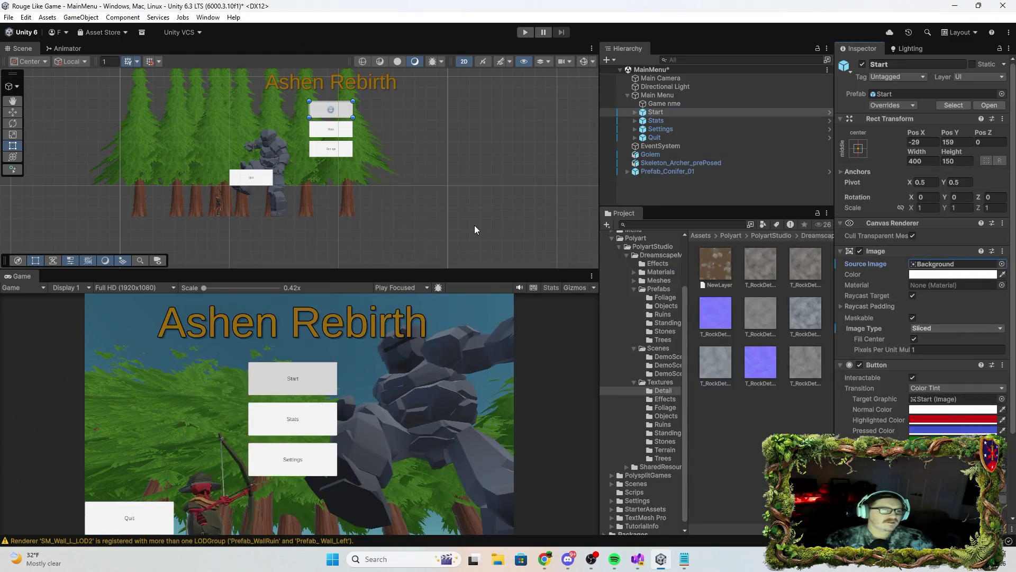
click(1002, 264)
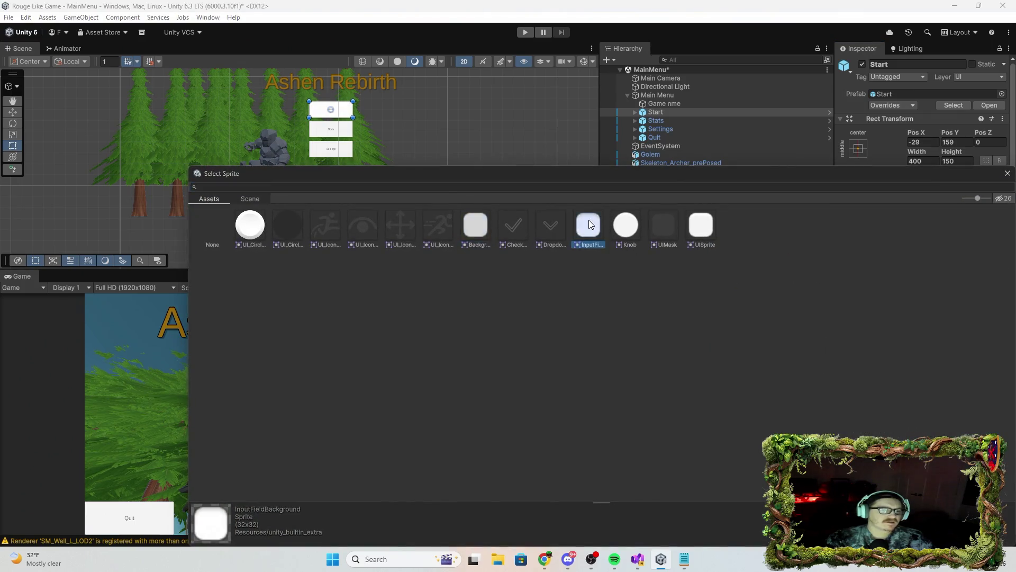
double_click(589, 223)
Try Knob, UIMask and UI_Circle_Faded, settle on UI_Circle_Bevel_Base, and tint Start dark grey.
click(1001, 264)
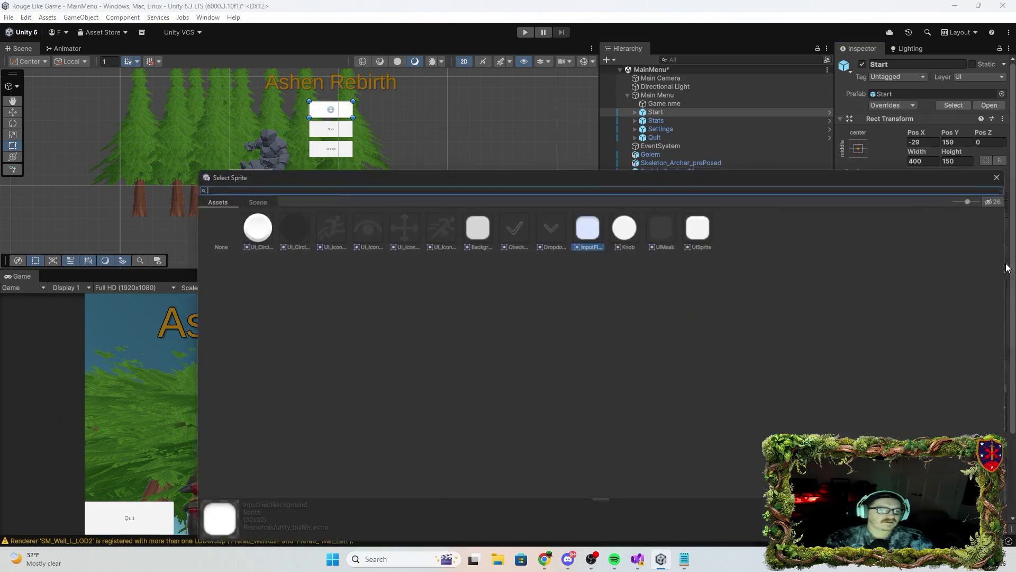
double_click(632, 225)
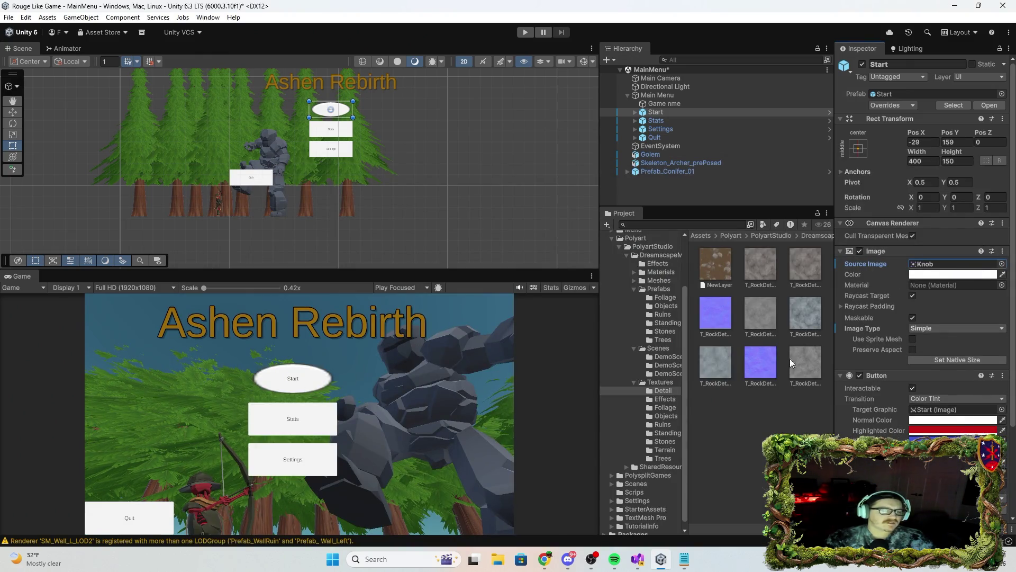
click(1001, 264)
click(668, 227)
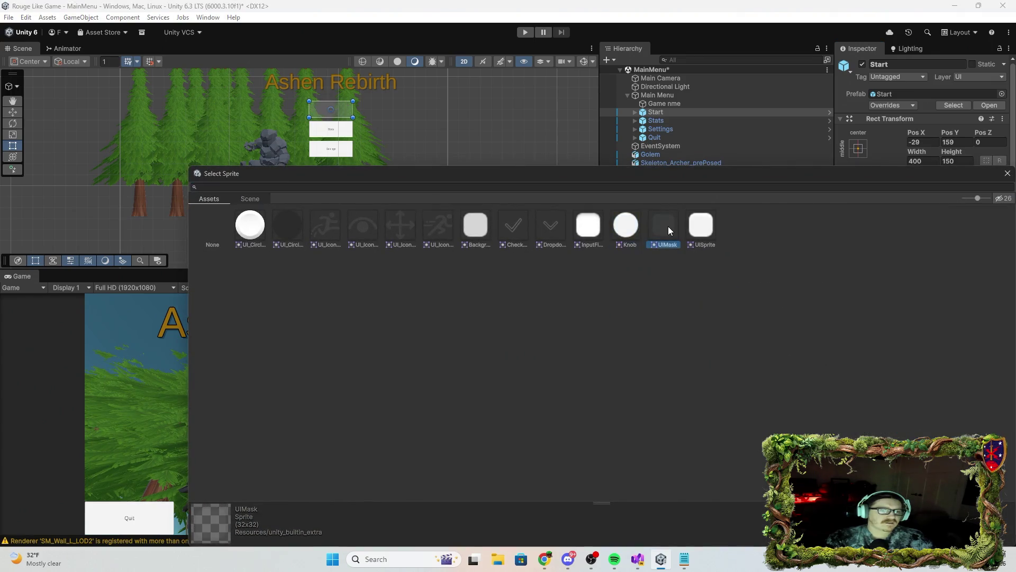
double_click(668, 226)
click(1002, 264)
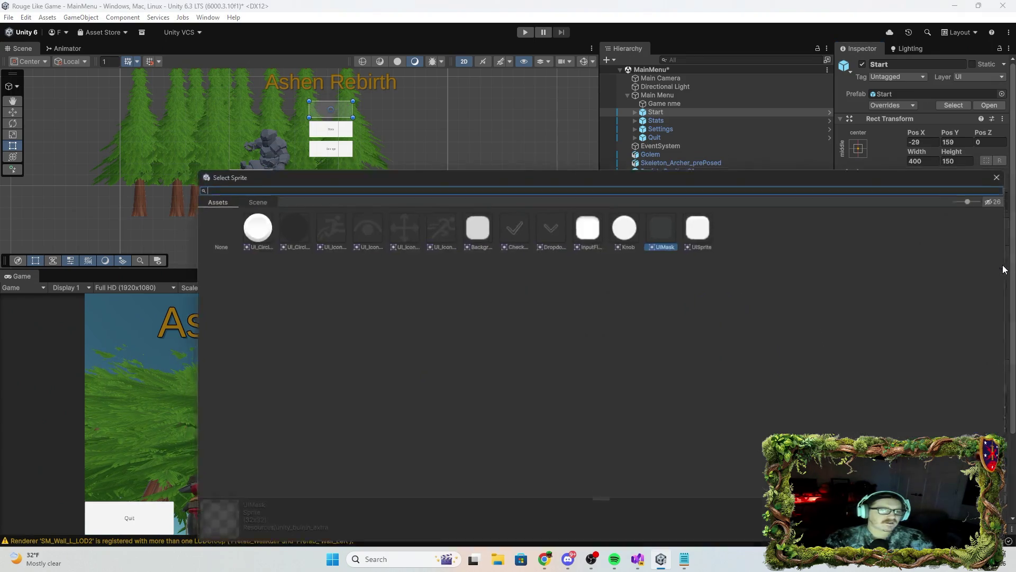
double_click(283, 214)
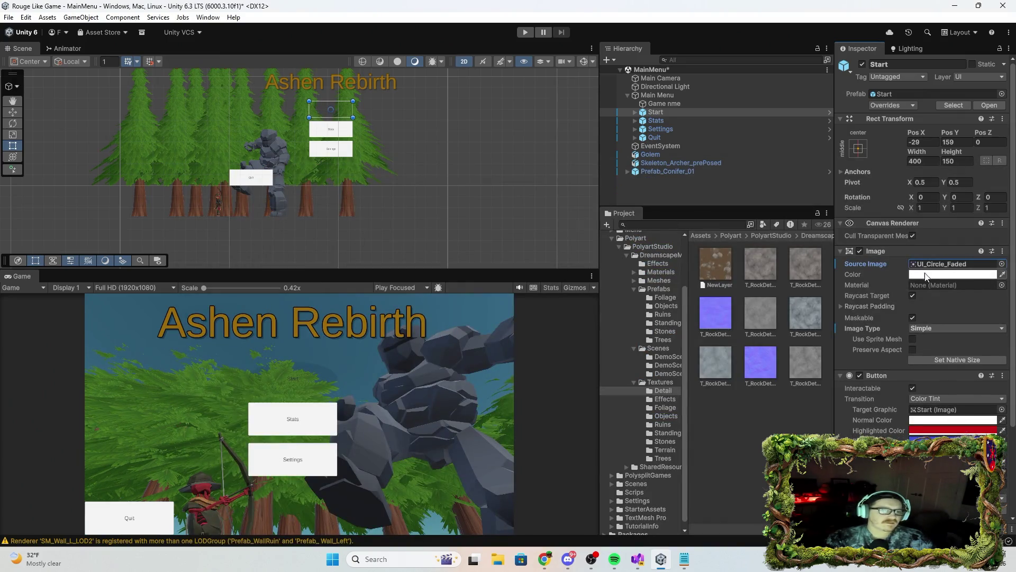
click(1002, 264)
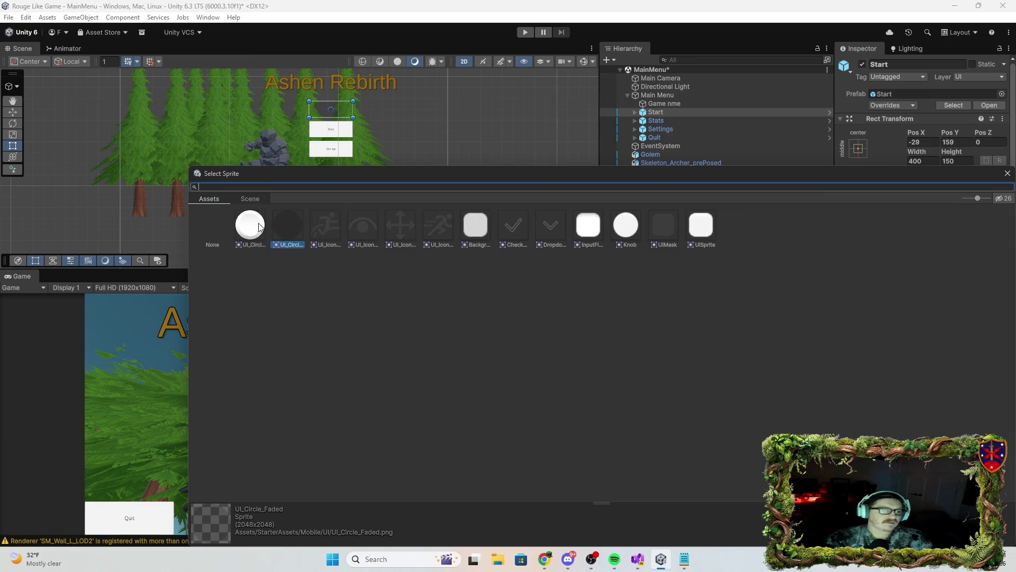
double_click(259, 225)
click(1002, 274)
click(972, 270)
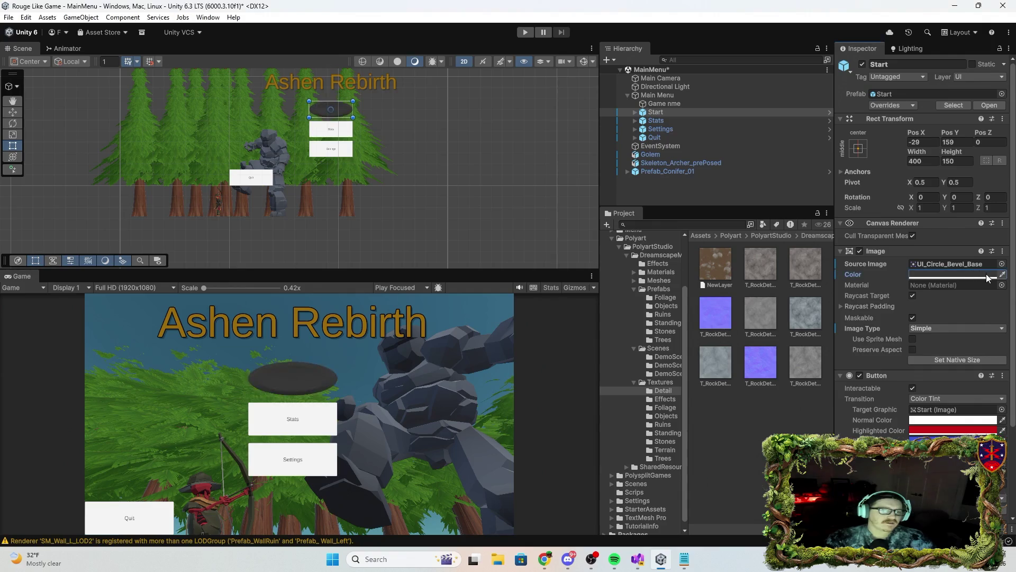
Change the Start button's Image Color to light grey CED4C9.
click(986, 274)
mouse_move(929, 303)
mouse_down()
mouse_move(934, 268)
mouse_move(973, 301)
mouse_move(948, 267)
mouse_move(927, 307)
mouse_move(937, 293)
mouse_up()
mouse_move(1005, 286)
mouse_down()
mouse_move(981, 252)
mouse_move(917, 241)
mouse_move(953, 234)
mouse_up()
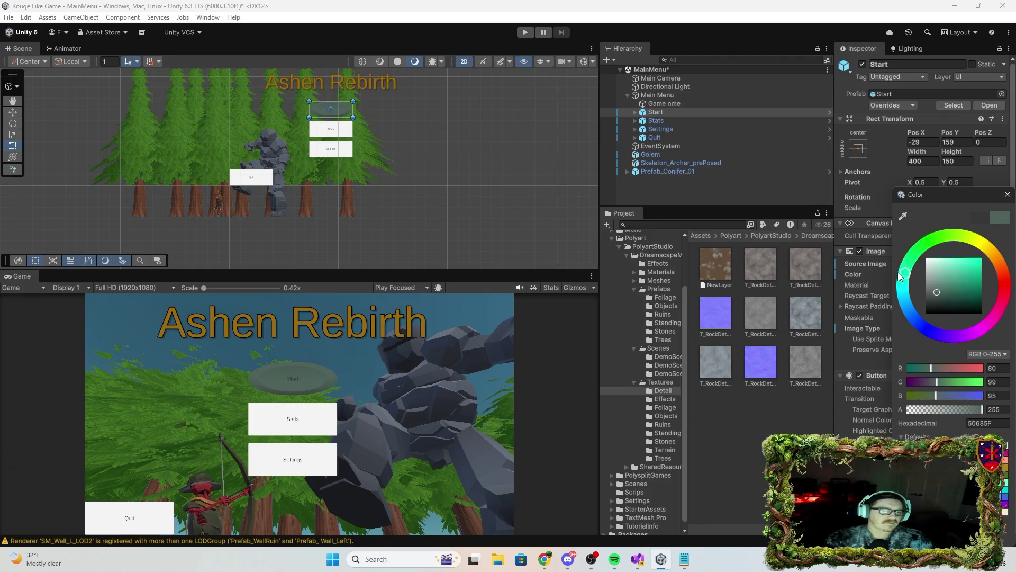
mouse_move(937, 274)
mouse_down()
mouse_move(928, 285)
mouse_move(929, 268)
mouse_up()
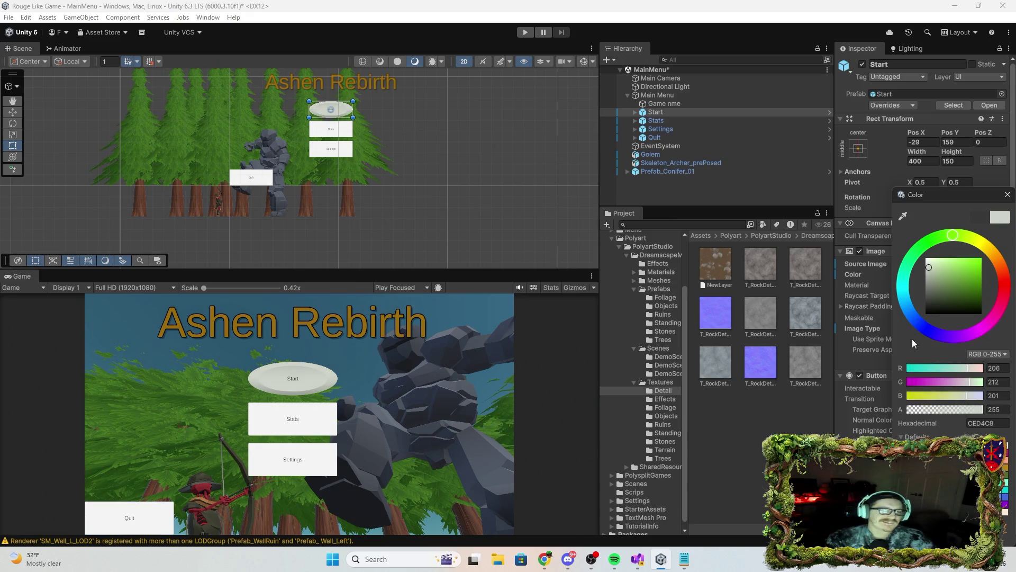
click(1007, 195)
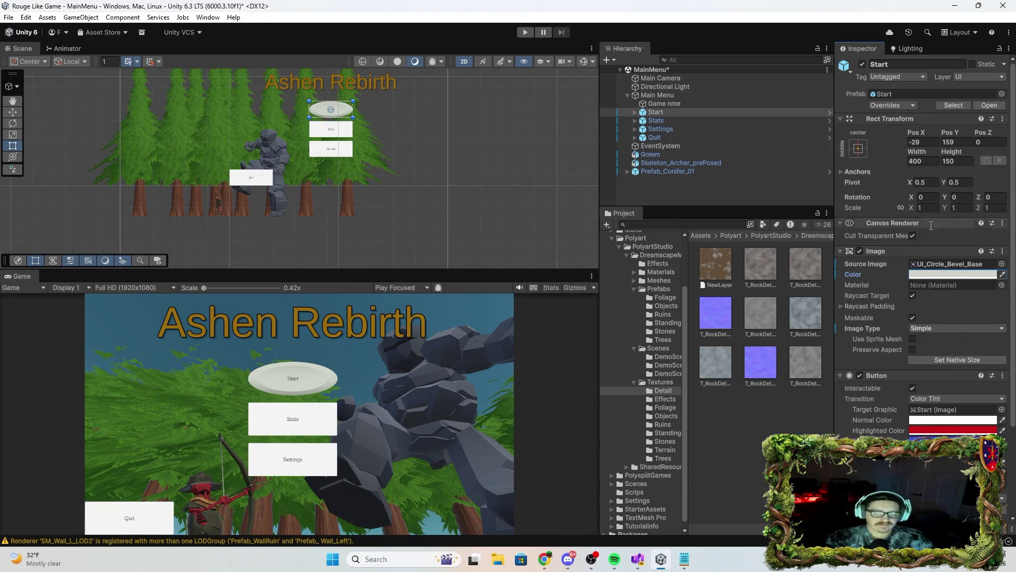
Expand Start in the Hierarchy and select its Text (TMP) label.
scroll(940, 370, down, 4)
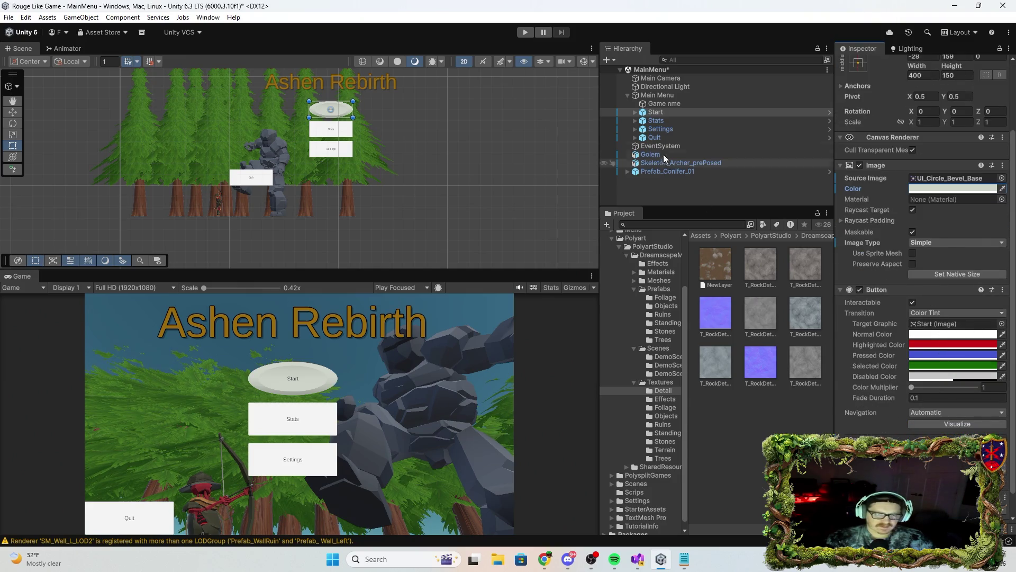
click(636, 112)
click(670, 120)
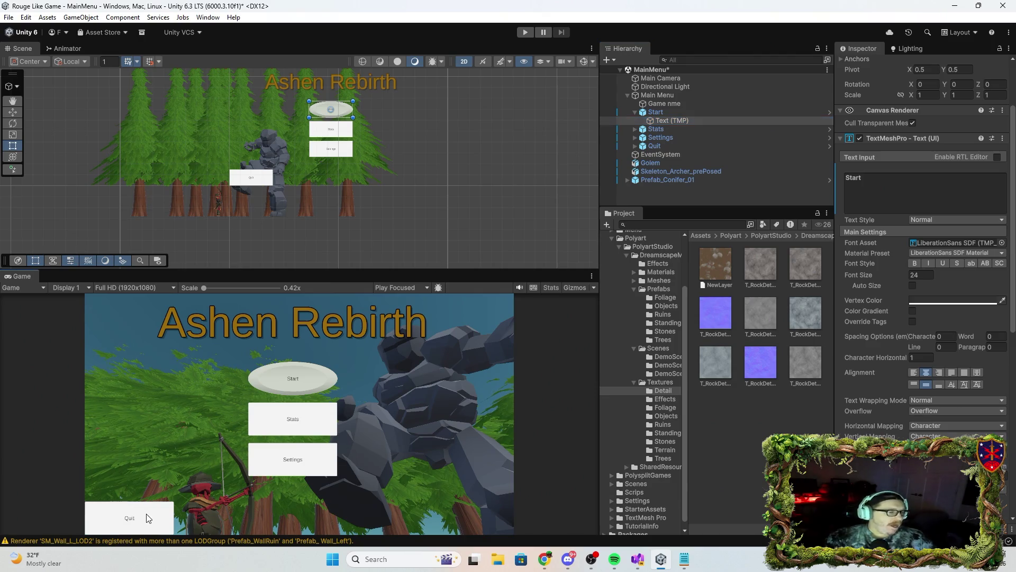
Select the Quit button and run a quick play test with the Game view maximised.
click(653, 138)
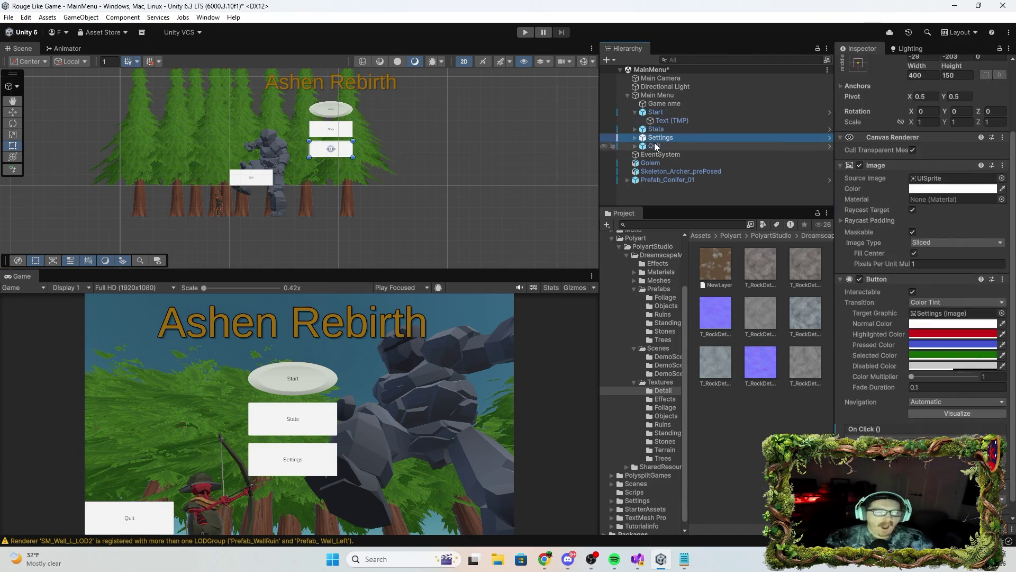
click(655, 144)
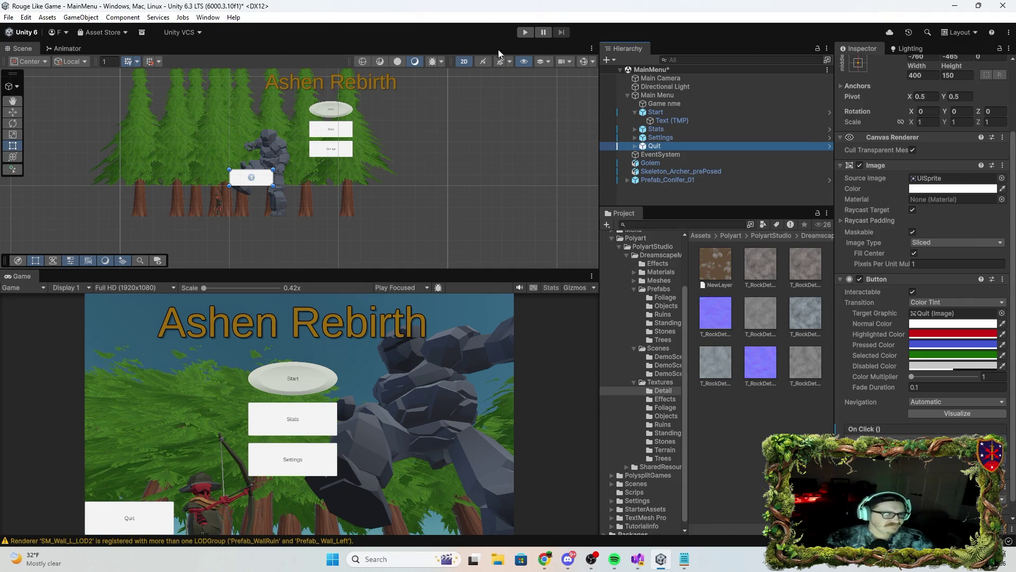
click(523, 33)
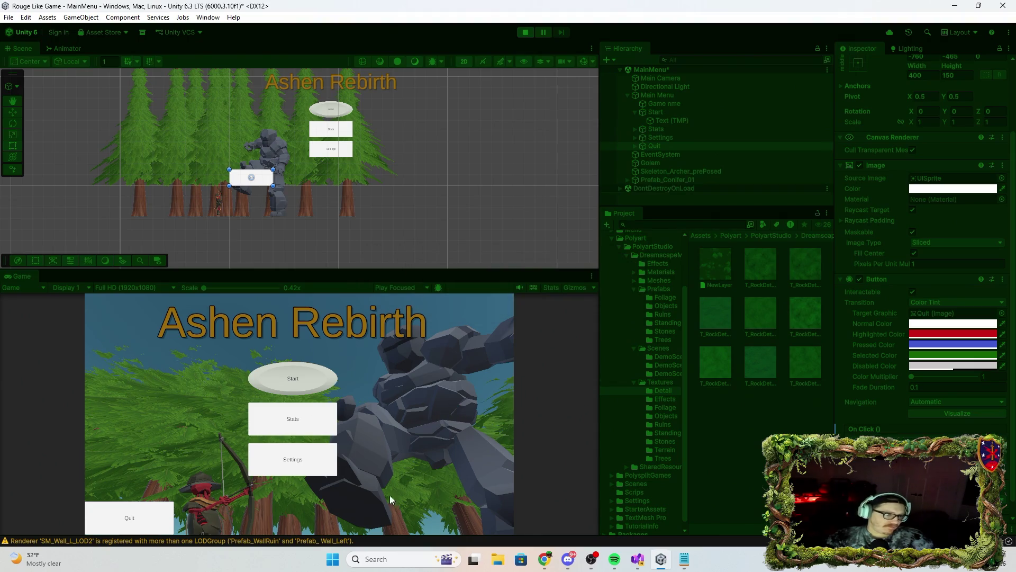
double_click(332, 276)
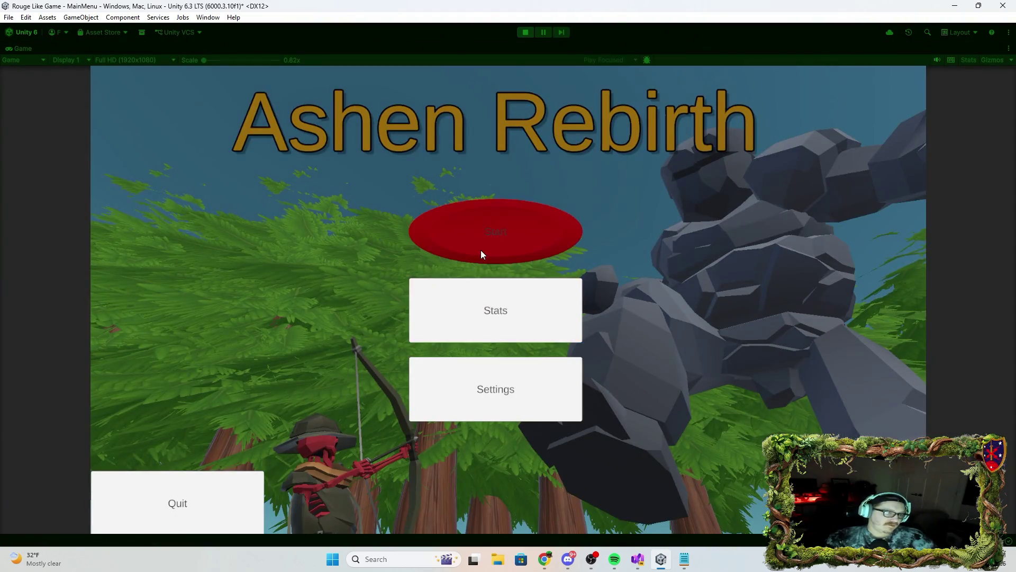
key(shift+space)
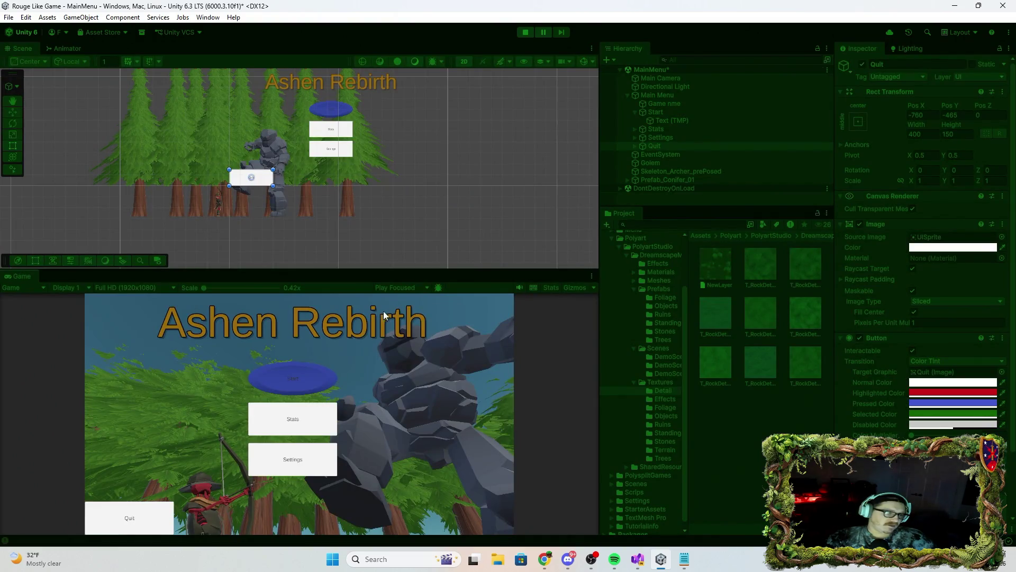
click(524, 33)
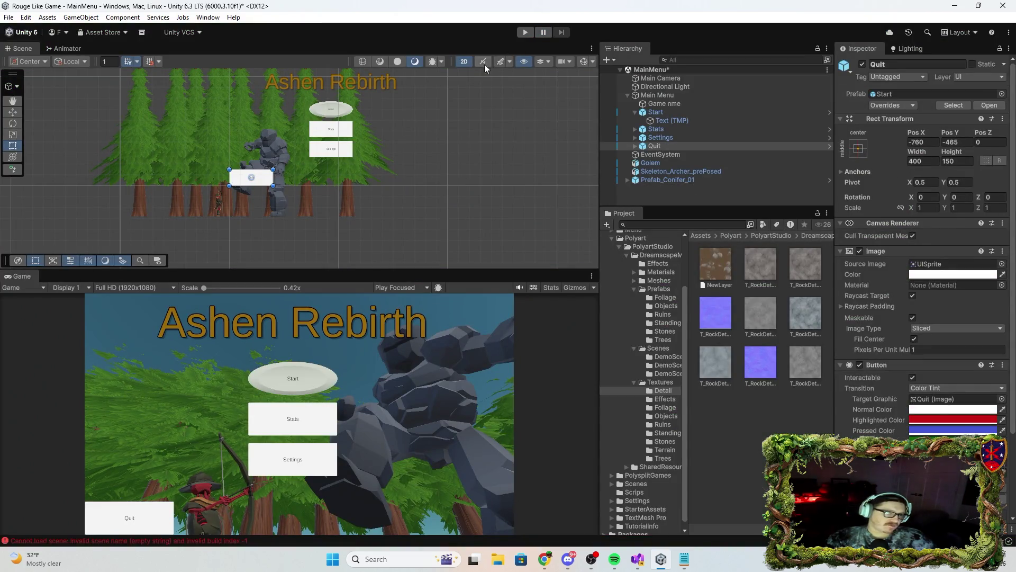
Play-test again, press Quit to confirm 'Quitting' is logged, then stop.
click(526, 31)
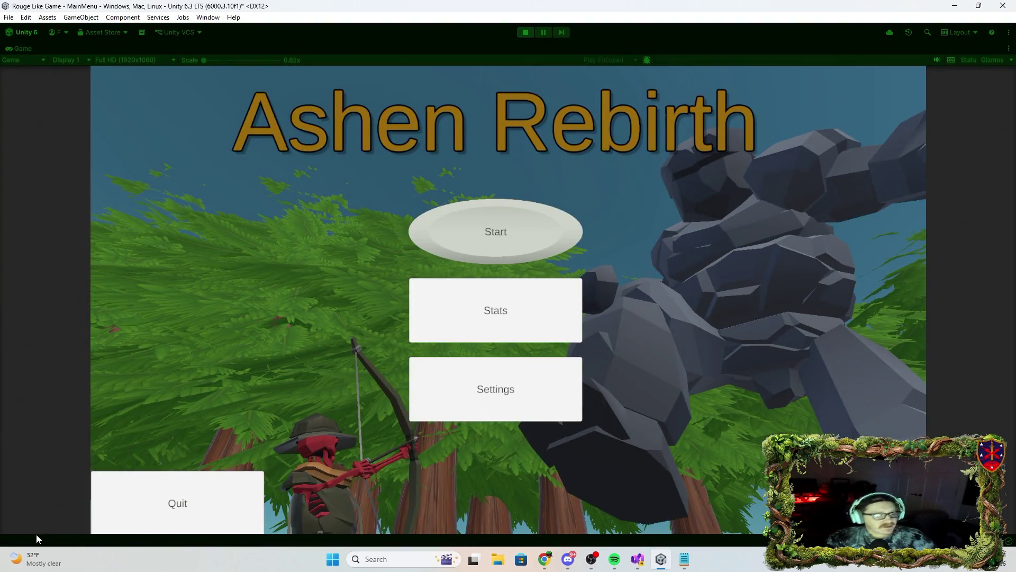
click(152, 511)
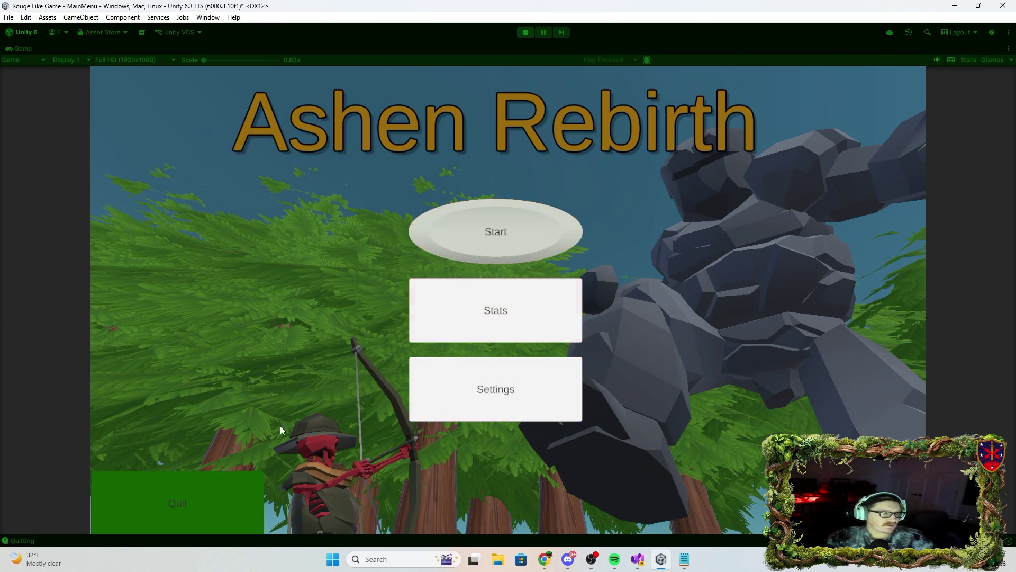
click(519, 33)
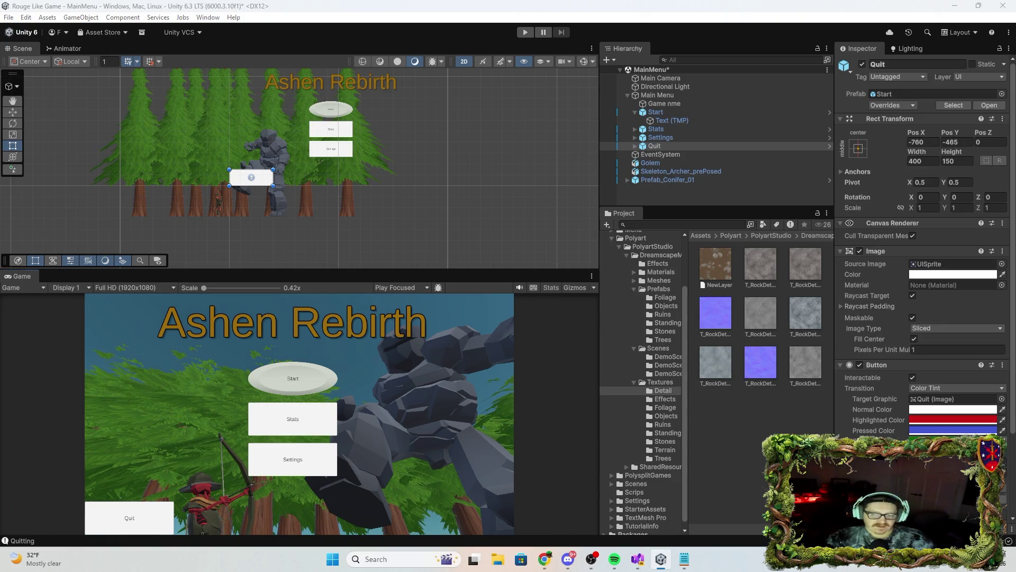
click(953, 441)
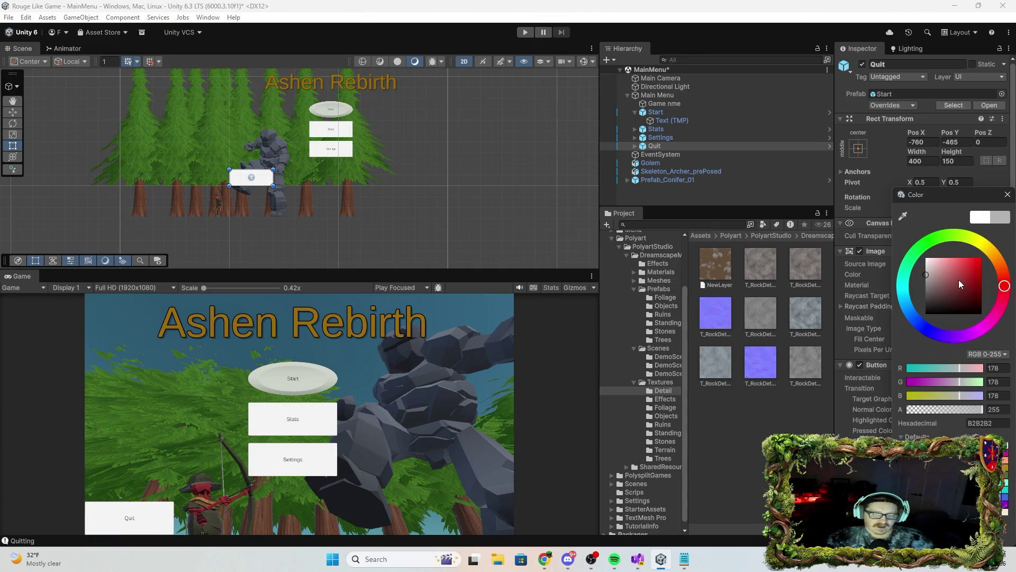
Set the Quit button's tint to red AE1313 and play-test that Quit turns red.
drag(965, 275, 976, 276)
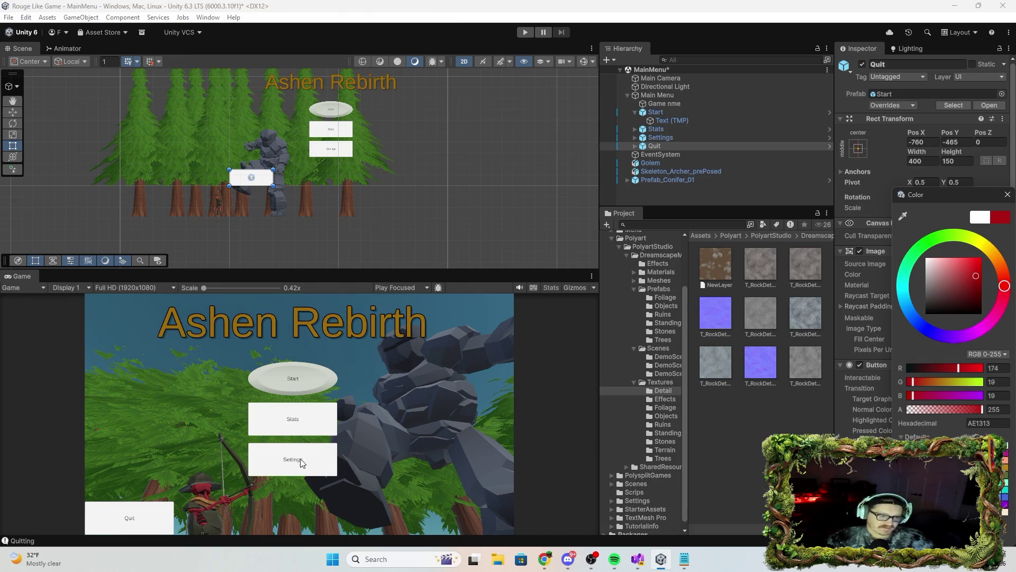
click(1007, 195)
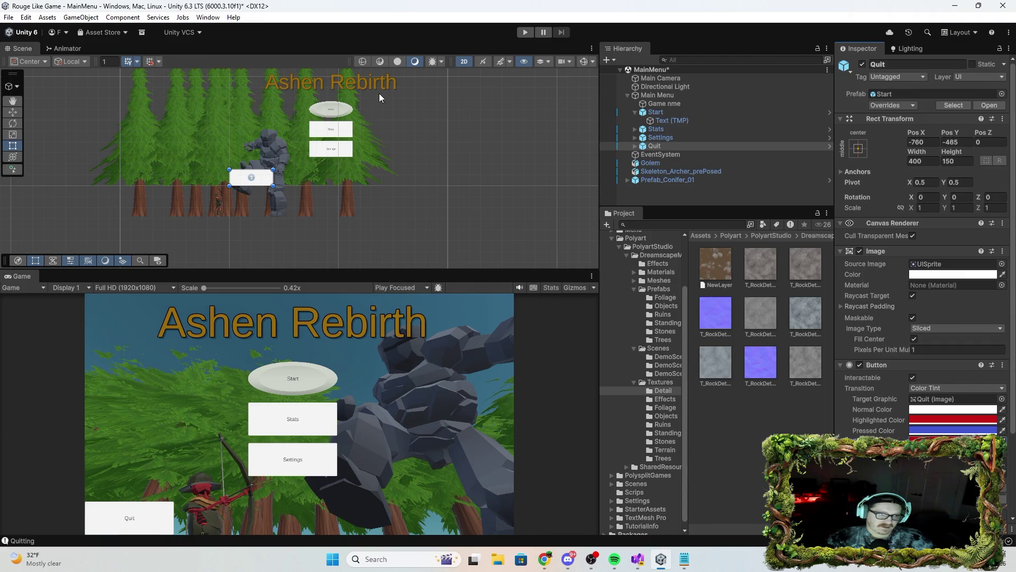
click(522, 35)
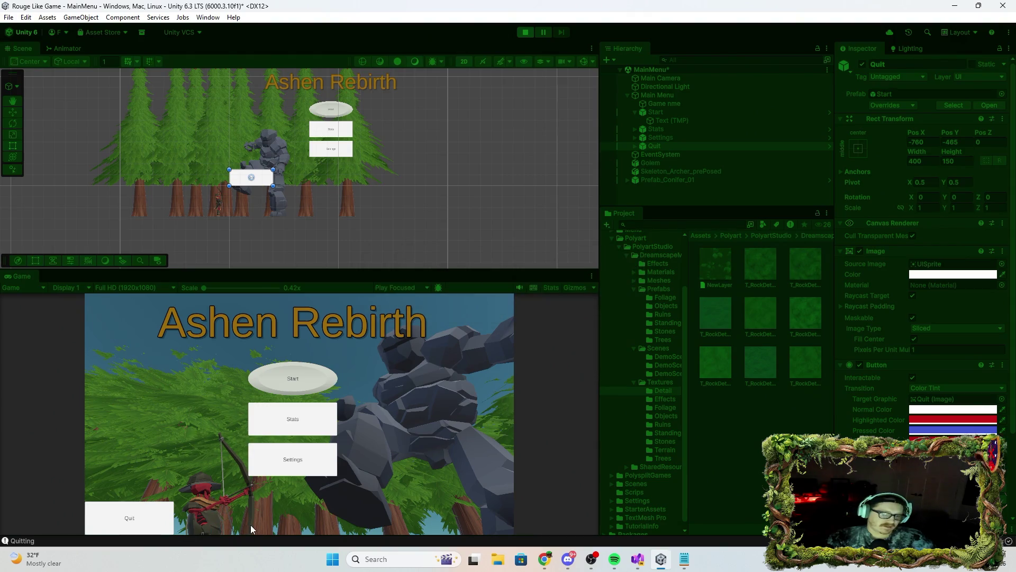
click(143, 525)
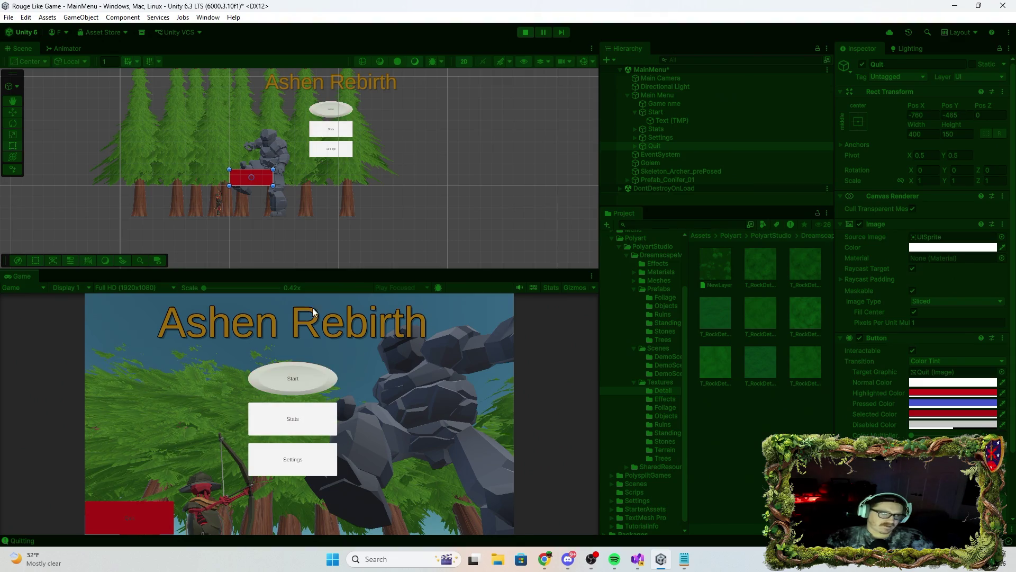
click(525, 32)
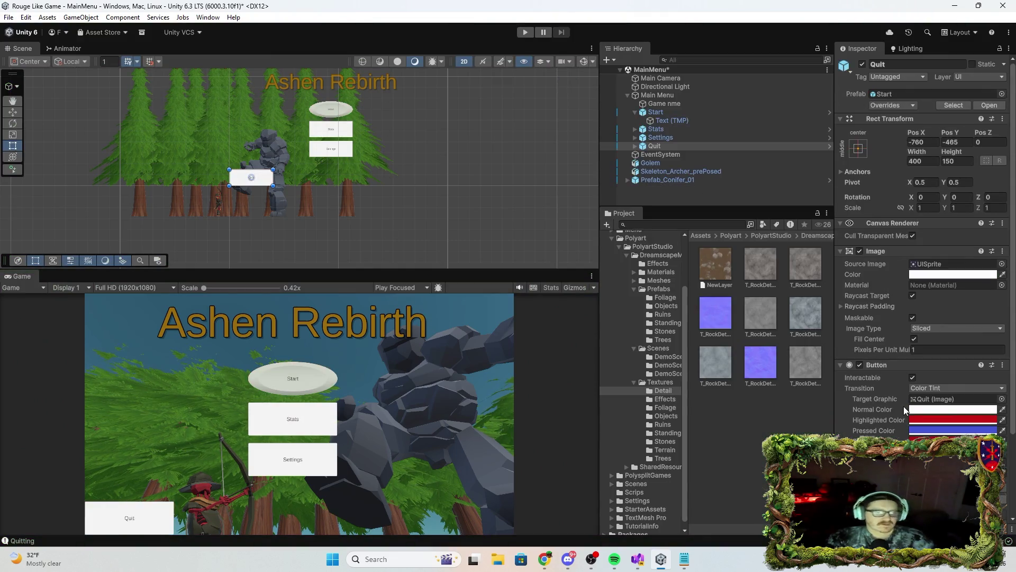
Darken another of the Quit button's tint colours to grey 797575.
click(990, 421)
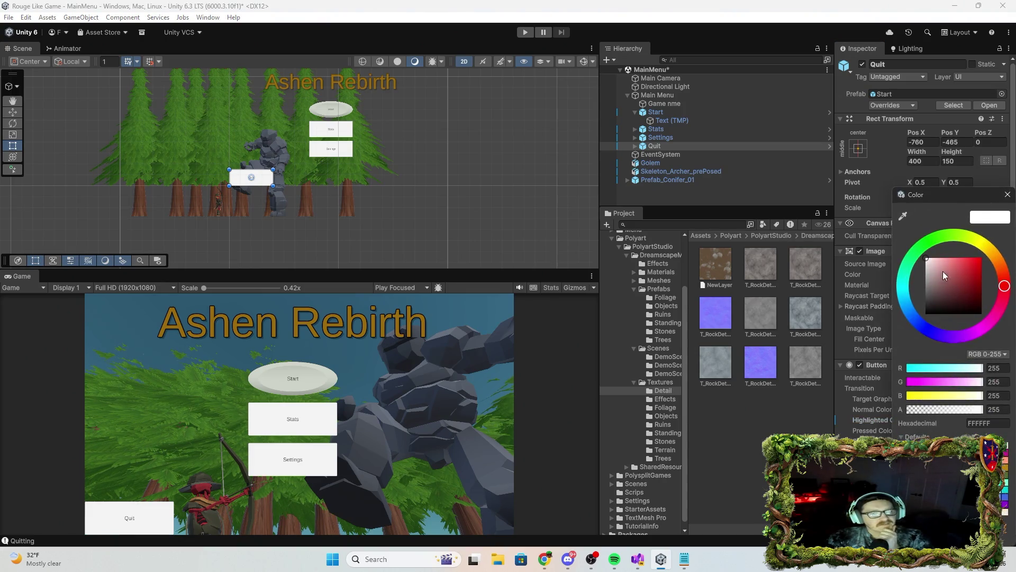
click(927, 259)
drag(927, 259, 927, 287)
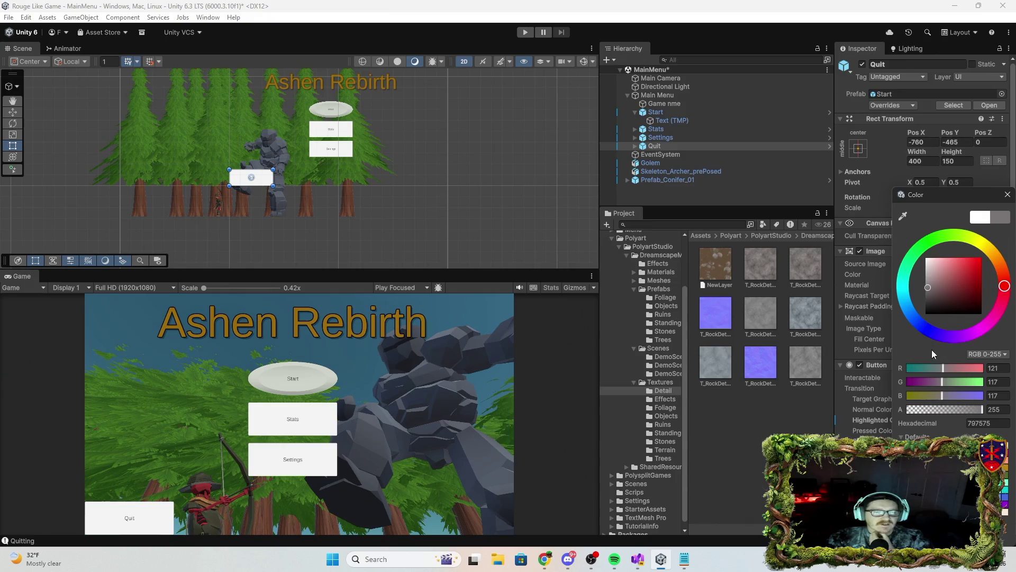
click(1007, 196)
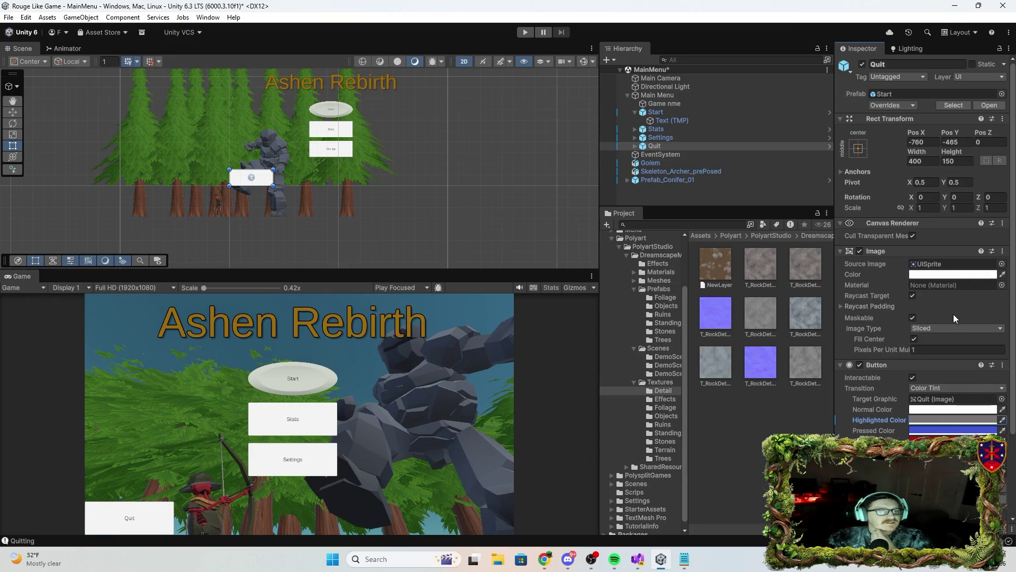
click(1002, 264)
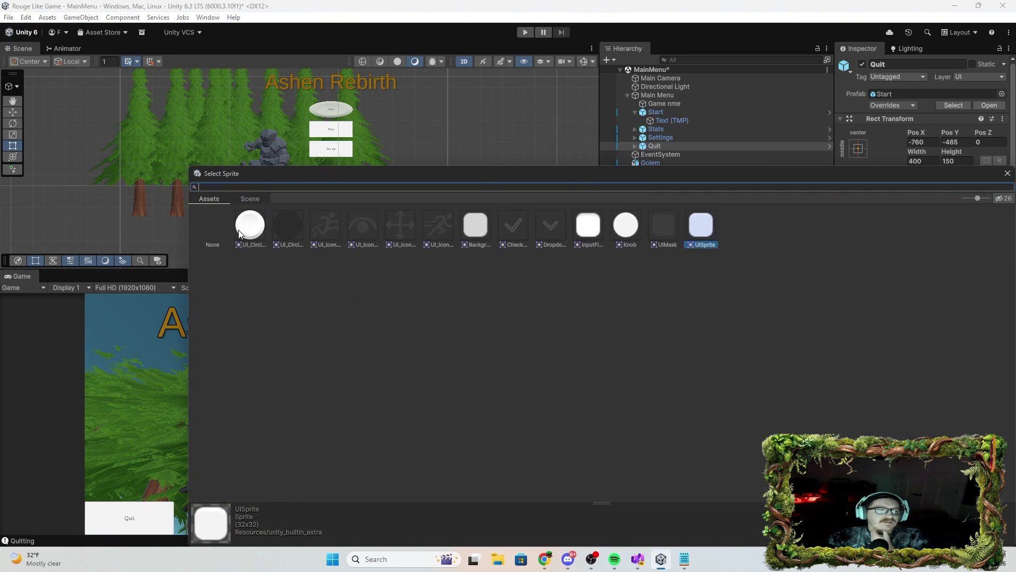
Apply the UI_Circle_Bevel_Base sprite to the Quit, Stats and Settings buttons.
click(239, 235)
click(1006, 173)
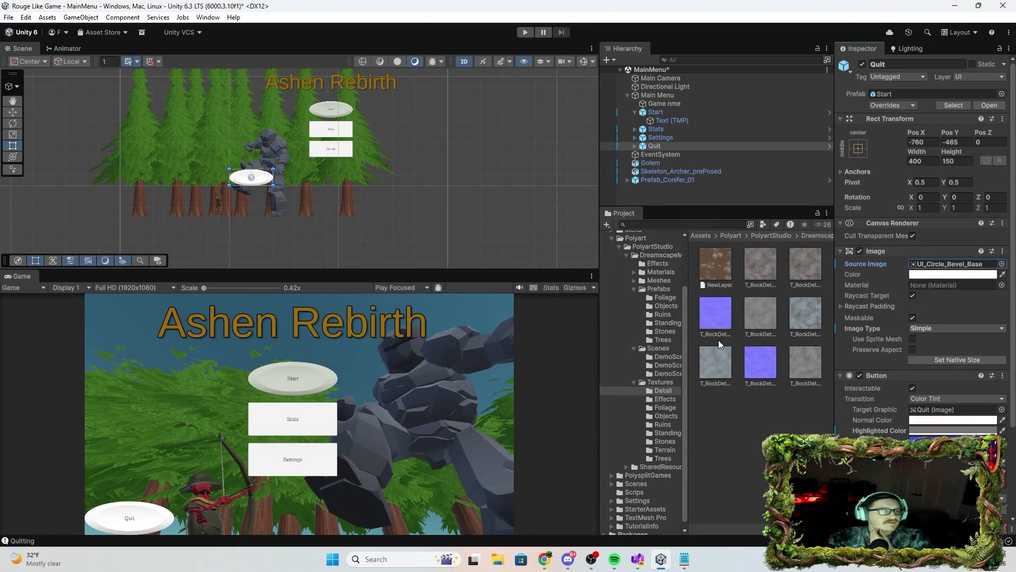
click(684, 131)
click(1002, 264)
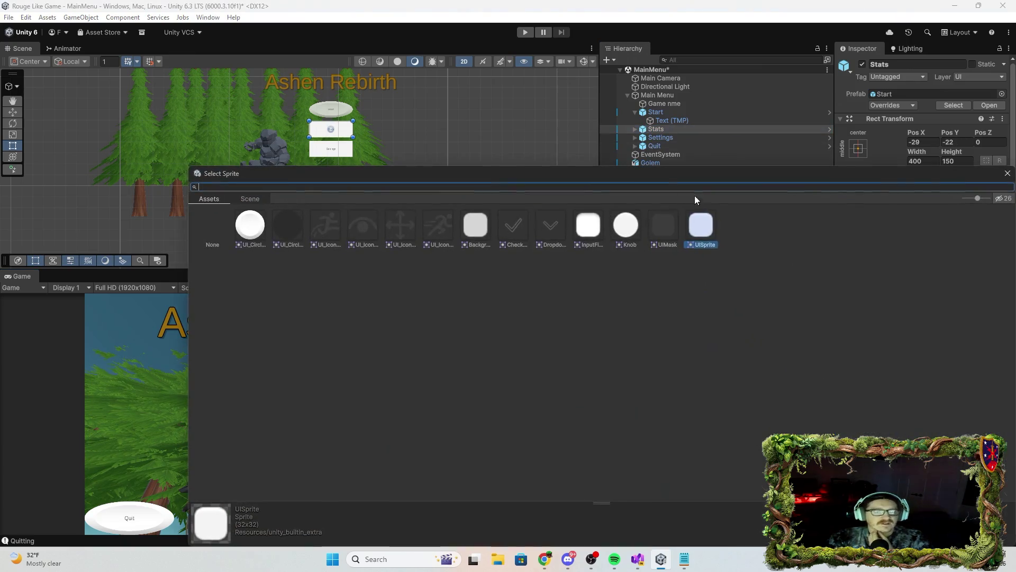
click(257, 226)
click(1012, 175)
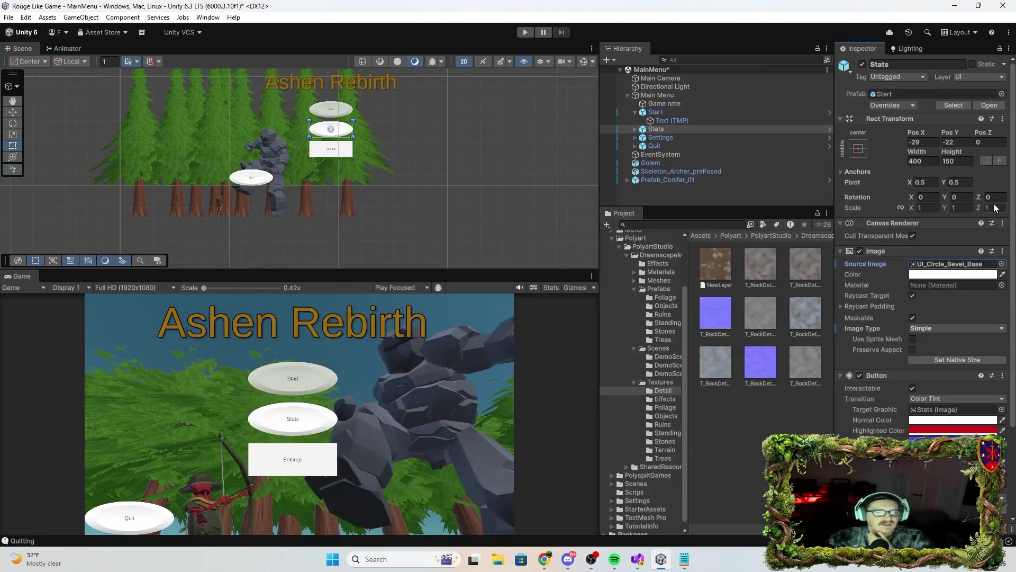
click(666, 138)
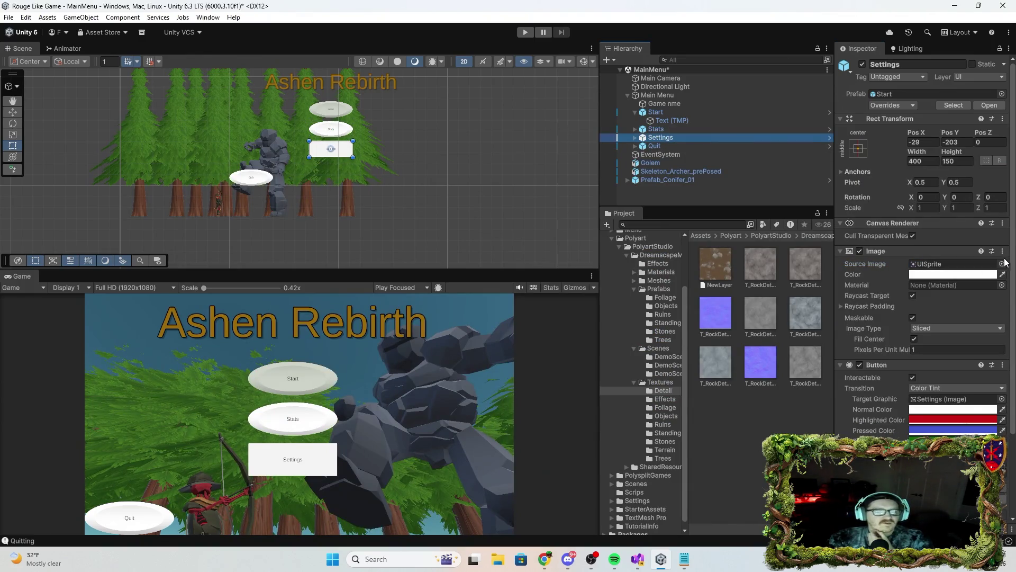
click(1002, 264)
click(246, 221)
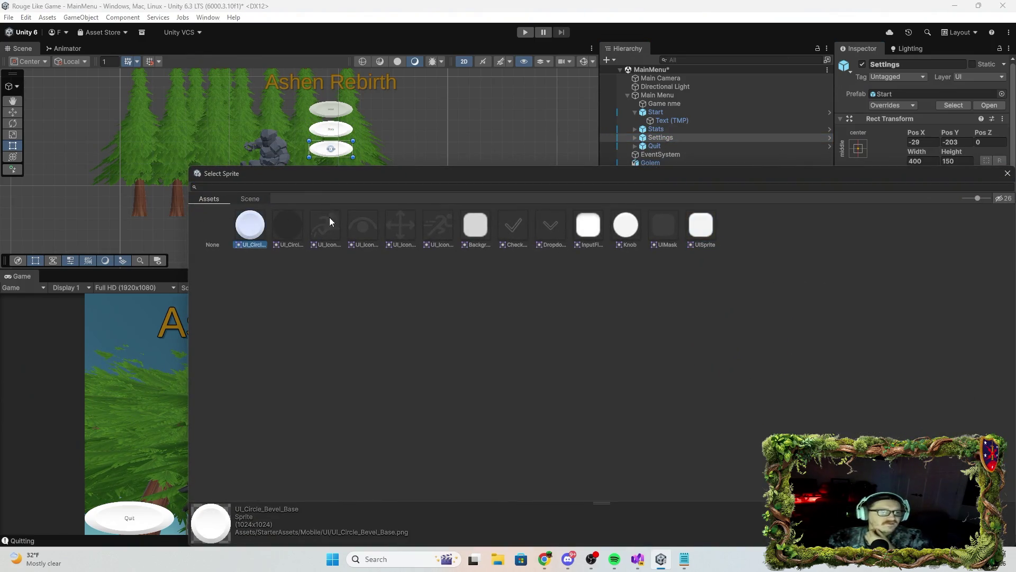
click(1007, 173)
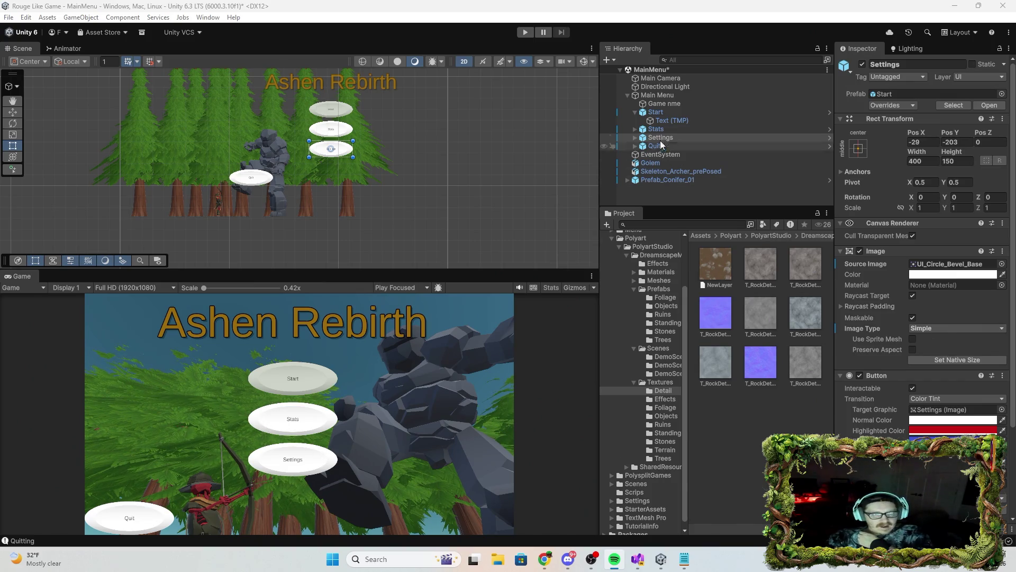
Collapse Start's children and inspect the Settings and Quit highlight colours.
click(634, 113)
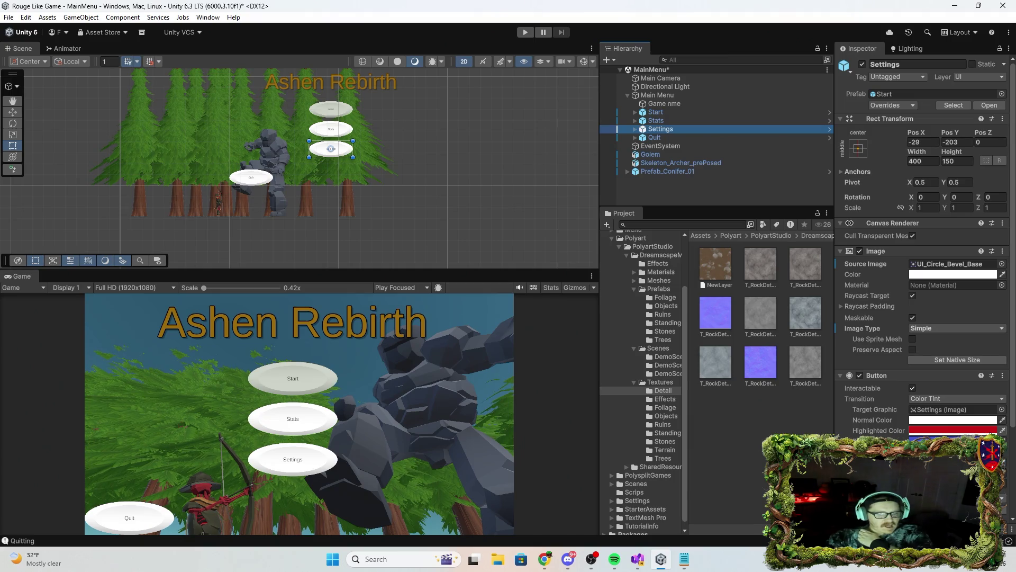
click(1001, 431)
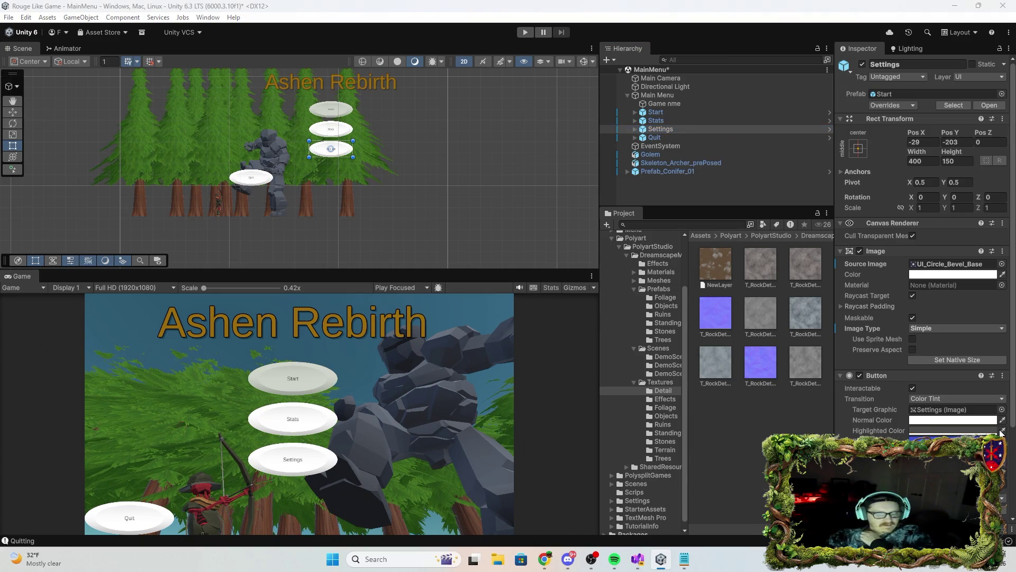
click(972, 435)
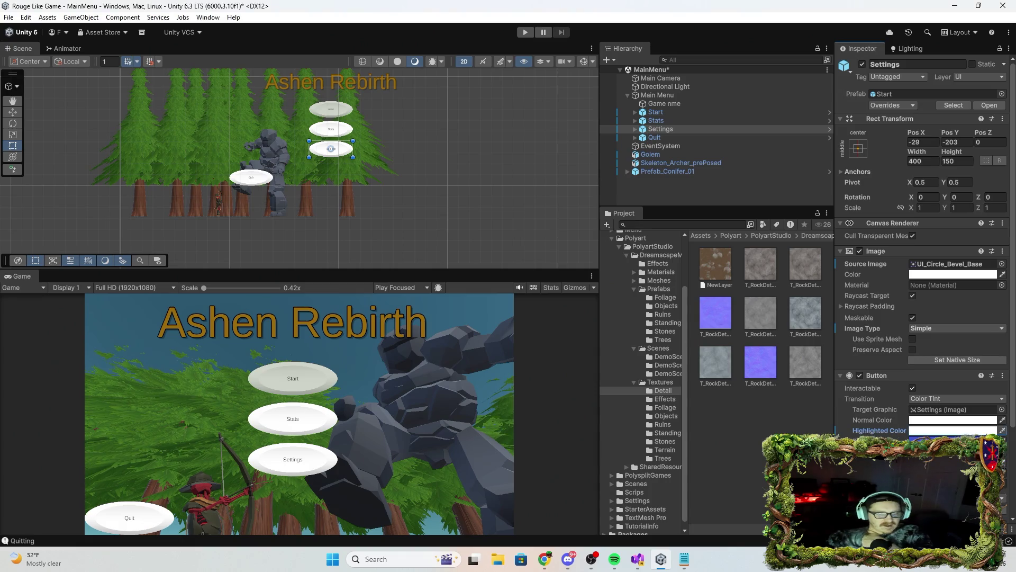
click(671, 112)
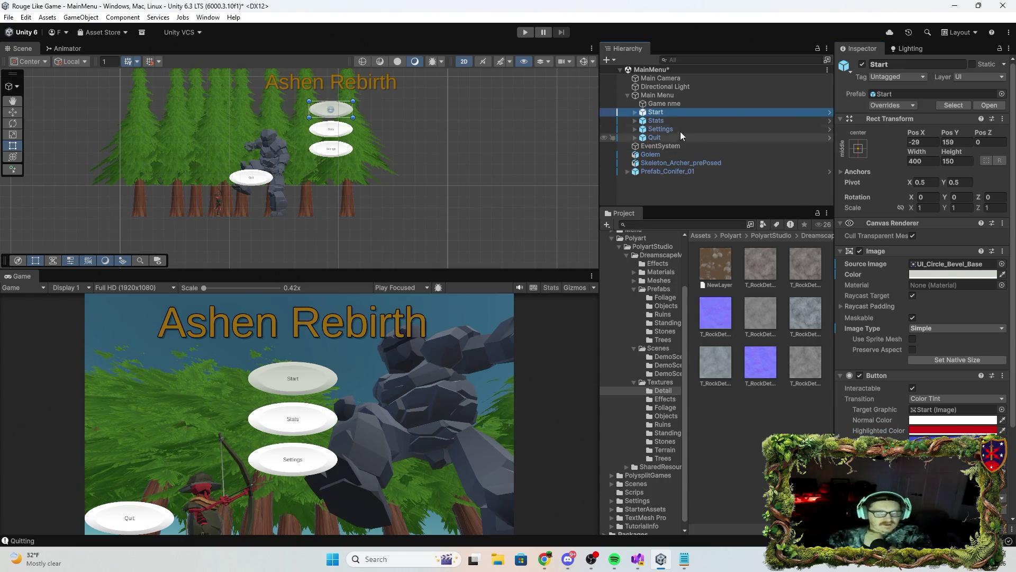
click(667, 137)
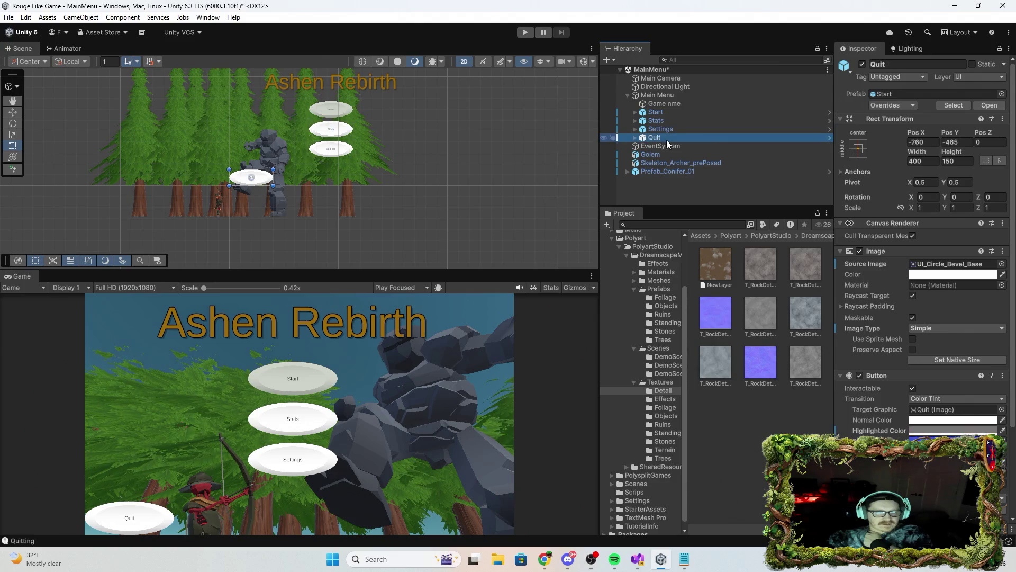
click(1004, 431)
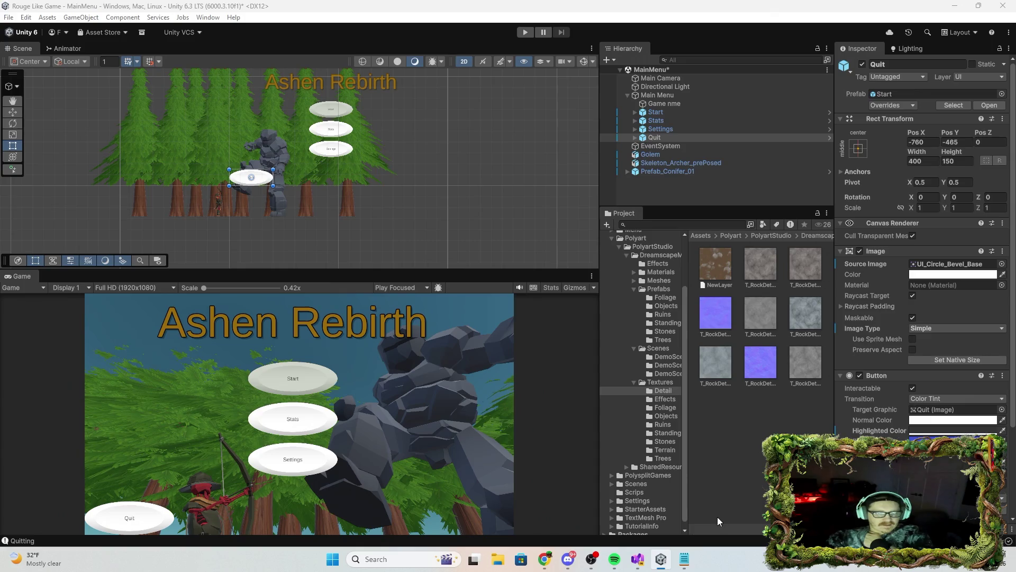
click(1004, 436)
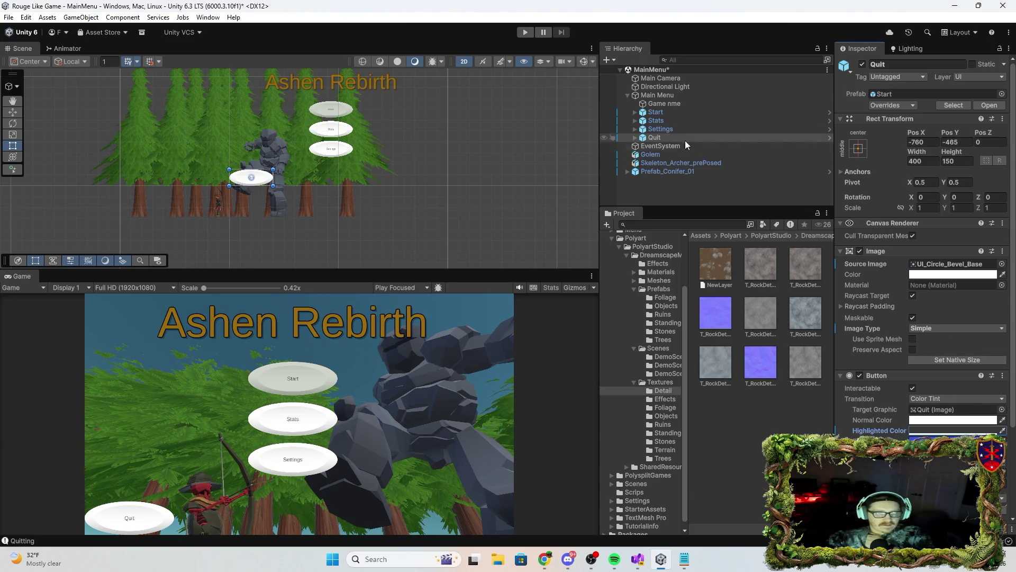
Check the Settings, Stats and Start highlight colours, then select Quit and start a play test.
click(661, 129)
click(1002, 435)
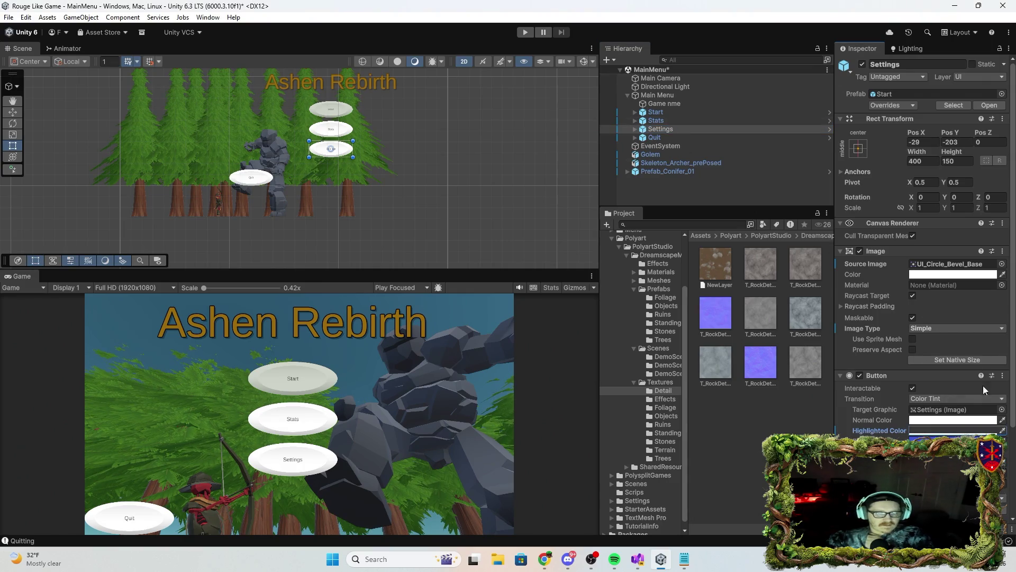
click(675, 121)
click(998, 431)
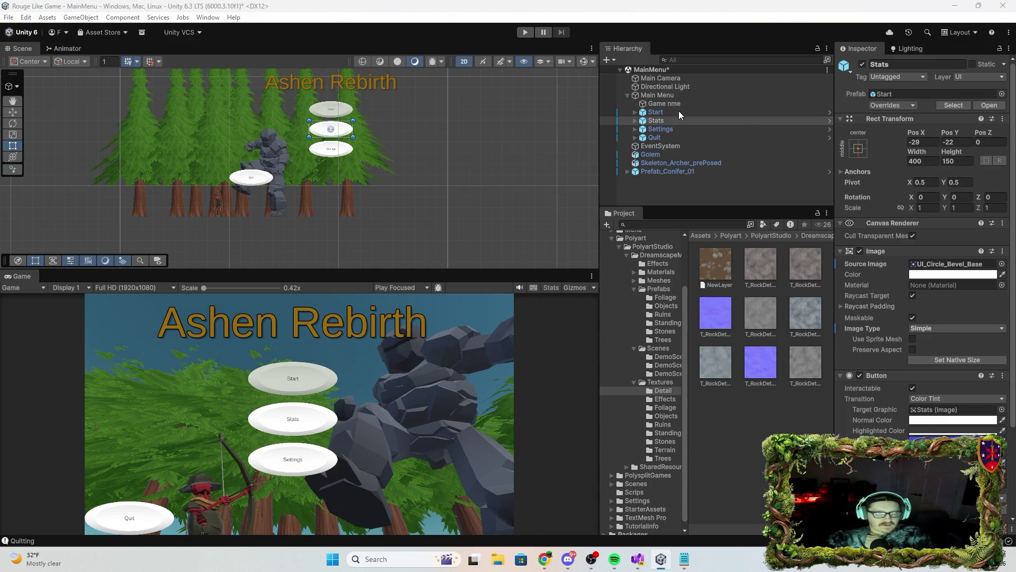
click(681, 113)
click(997, 431)
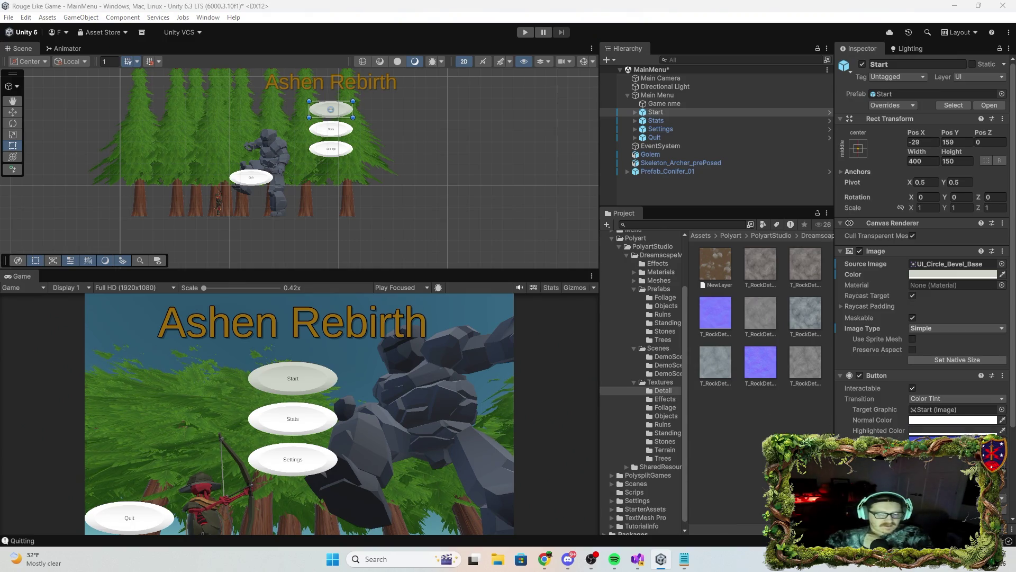
click(656, 120)
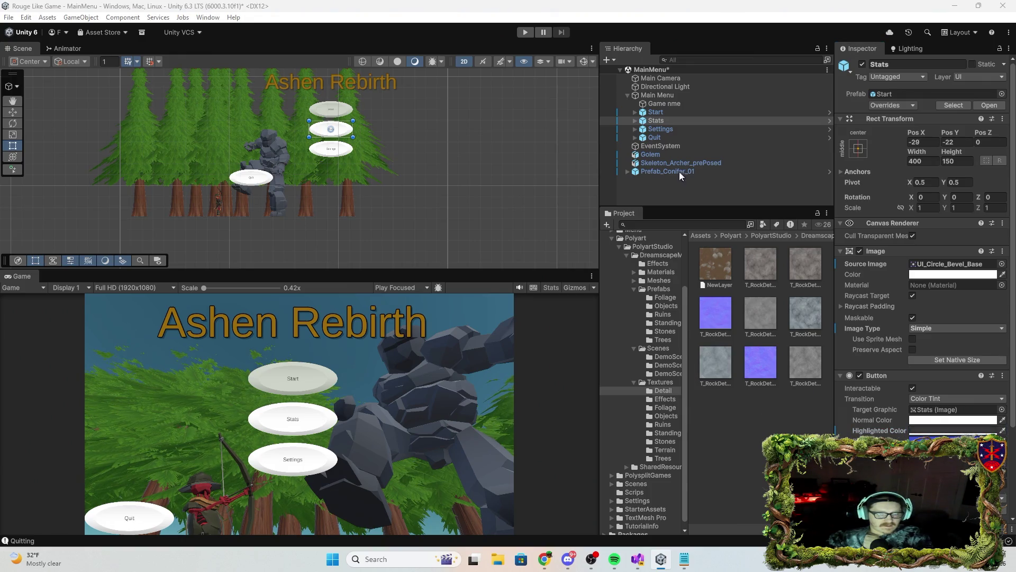
click(666, 136)
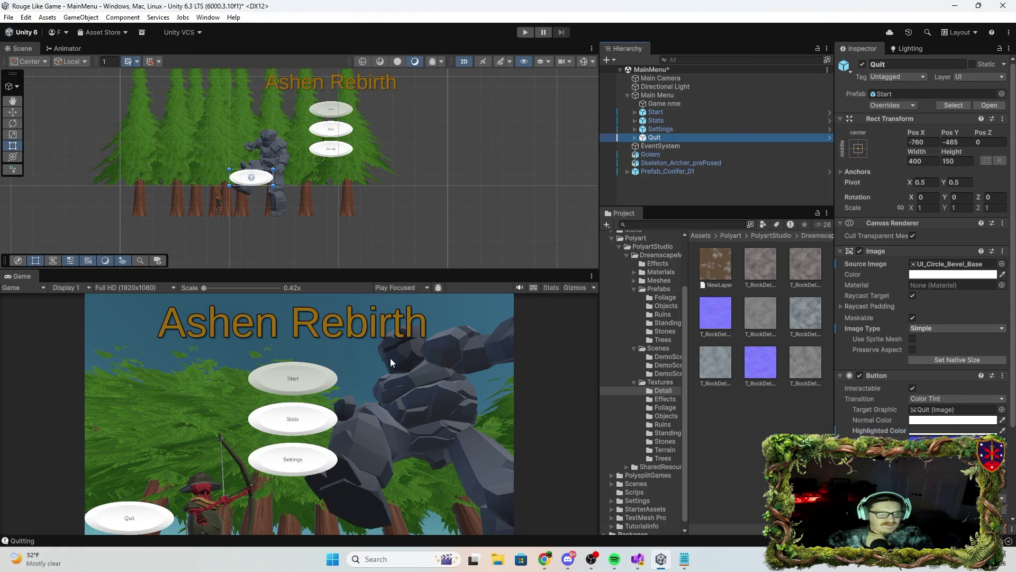
click(525, 33)
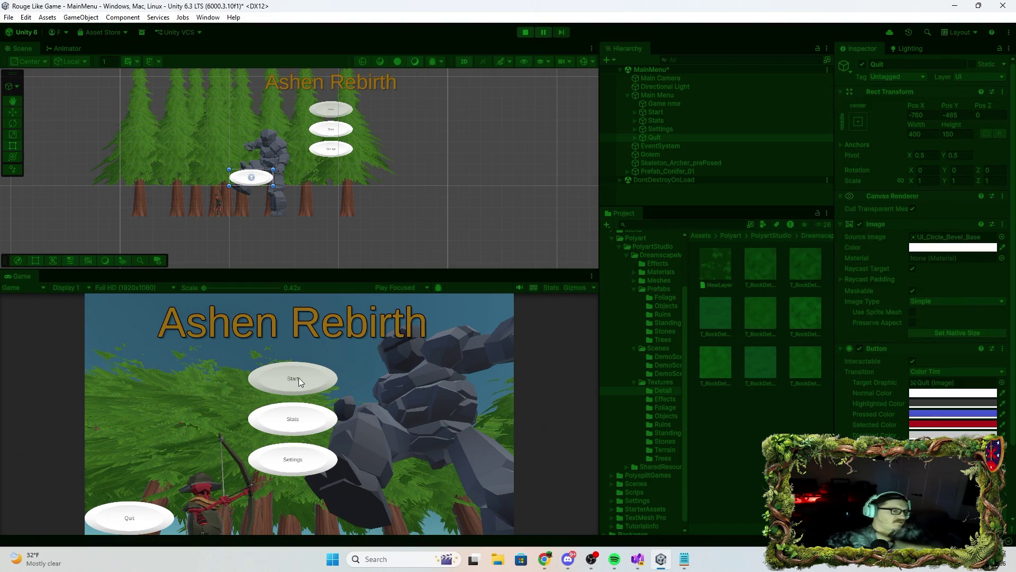
Try the menu with the Game view maximised, then stop the play test.
double_click(337, 275)
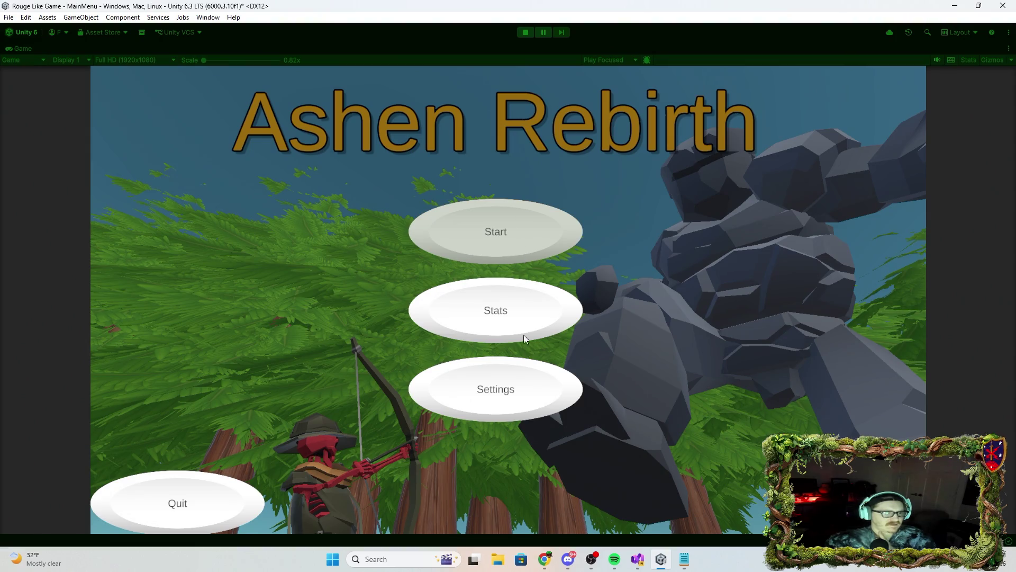
click(526, 32)
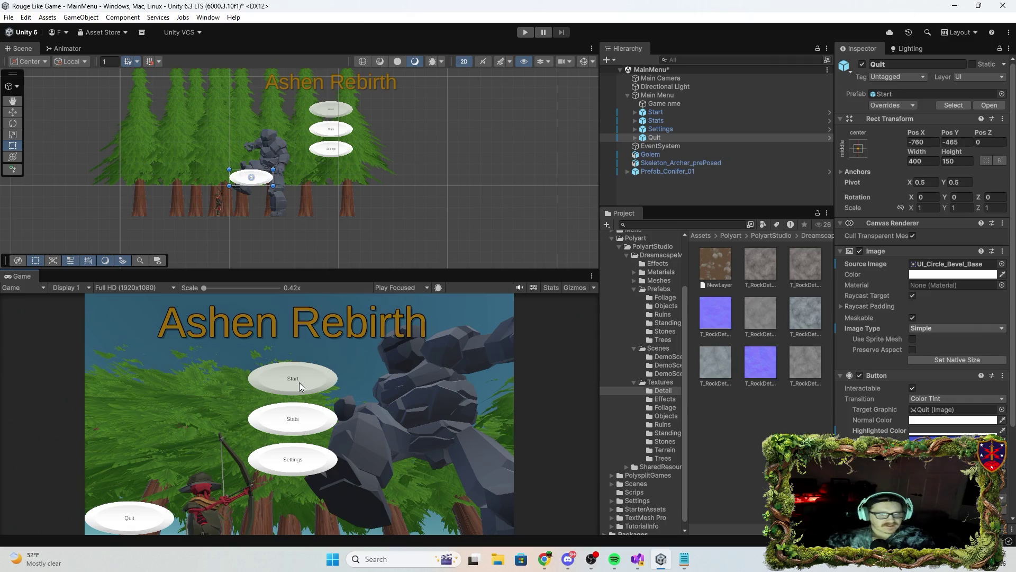
Set Start's Highlighted Color to dark grey 5F5E5E with the eyedropper and play-test it.
click(676, 110)
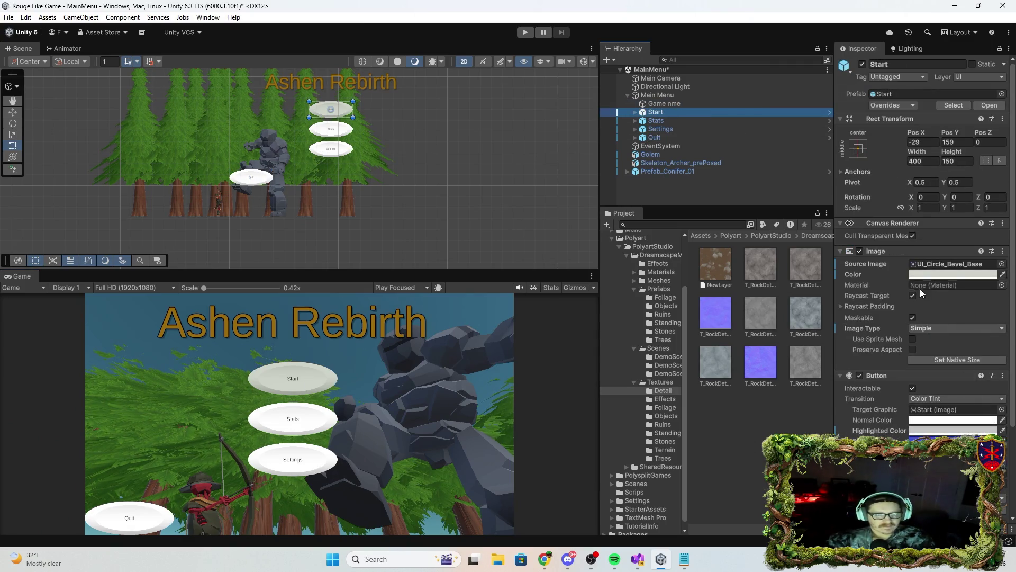
click(959, 275)
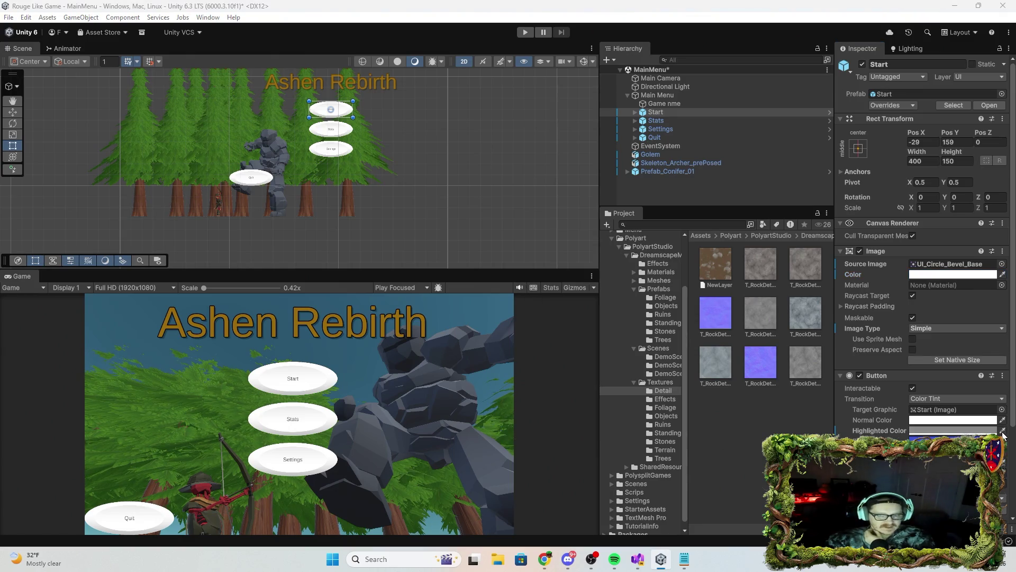
click(968, 433)
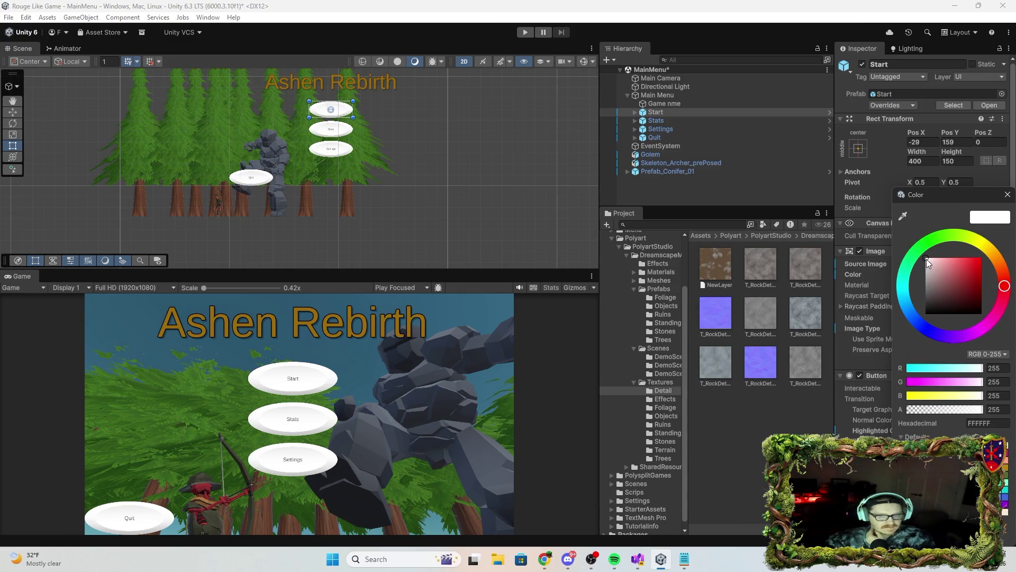
drag(930, 260, 931, 279)
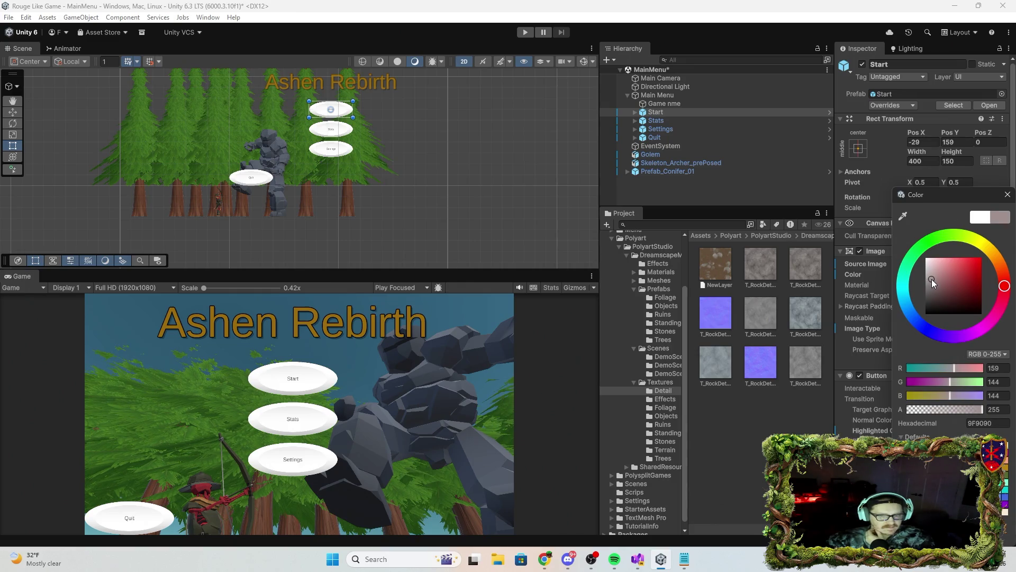
click(903, 216)
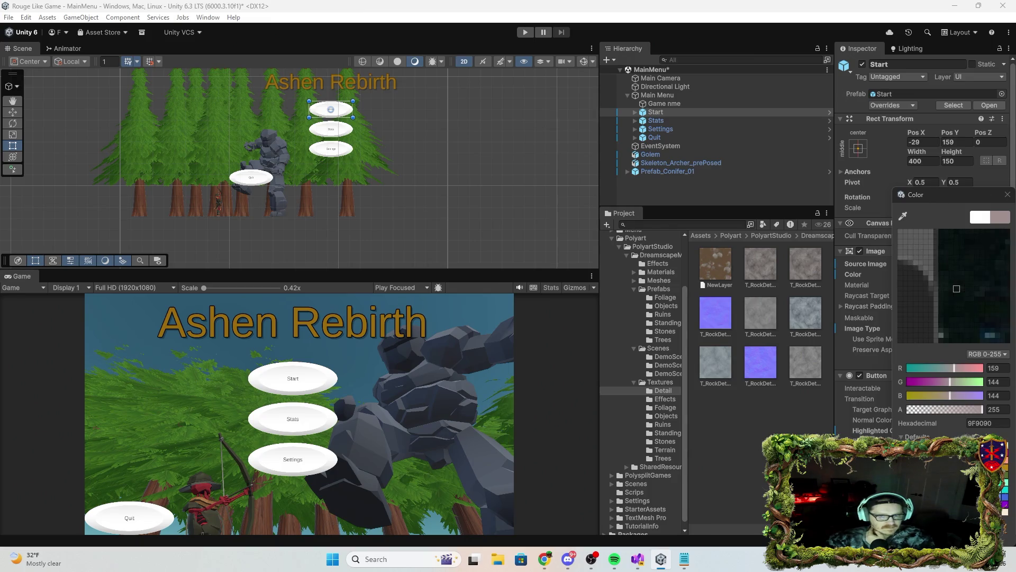
click(1007, 194)
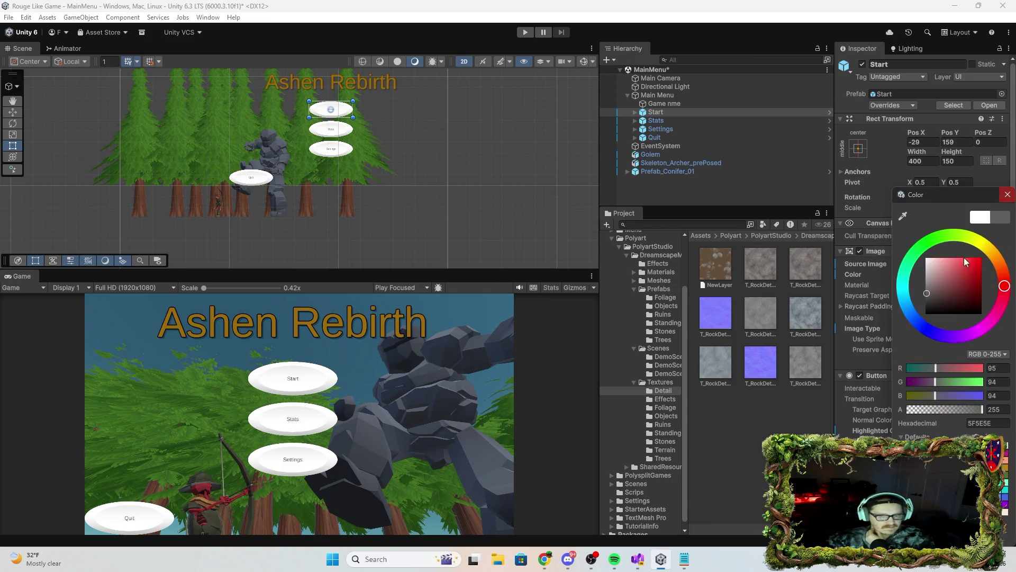
click(1008, 195)
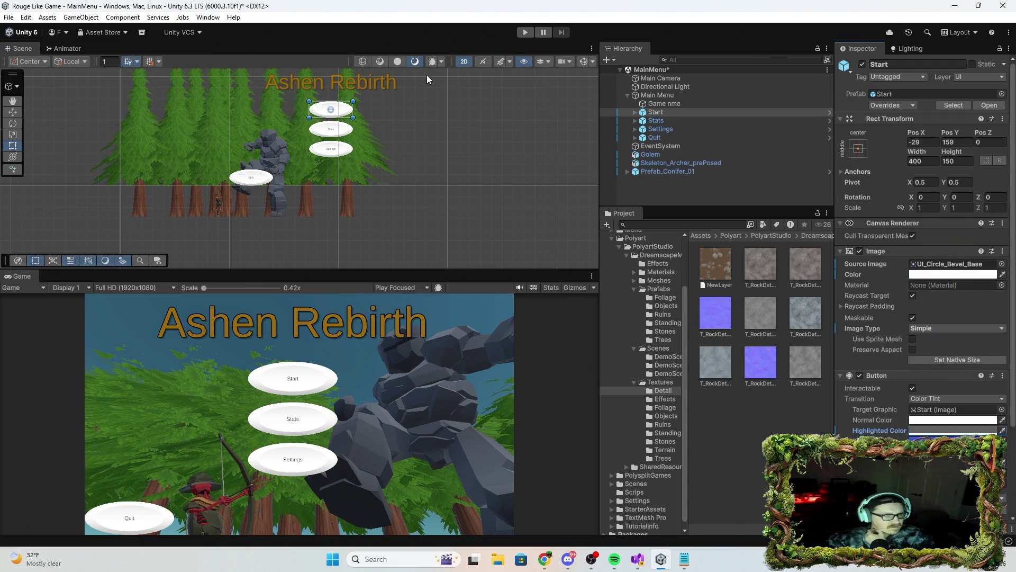
click(526, 33)
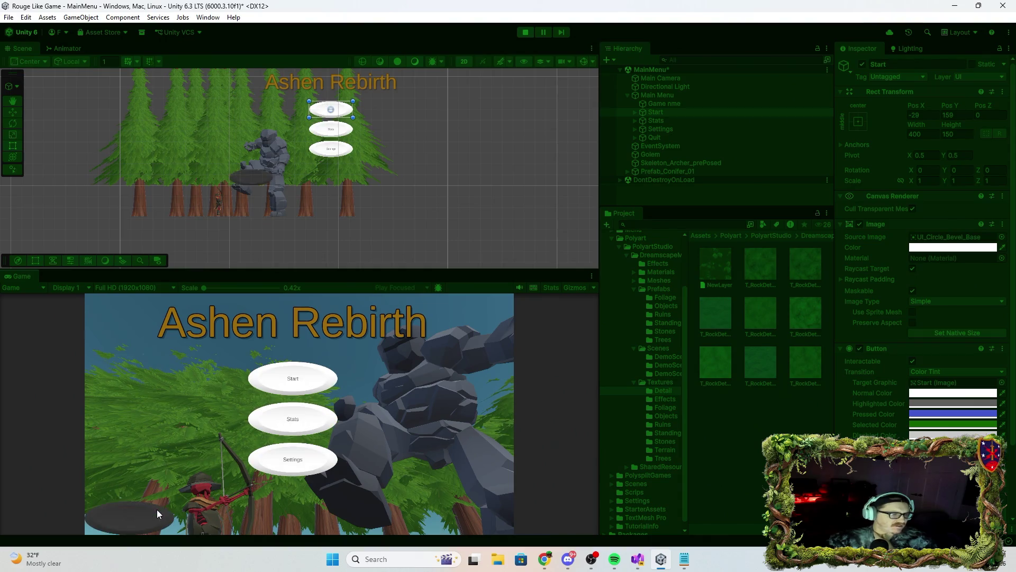
Stop the play test, save the MainMenu scene, and switch to Visual Studio.
click(525, 32)
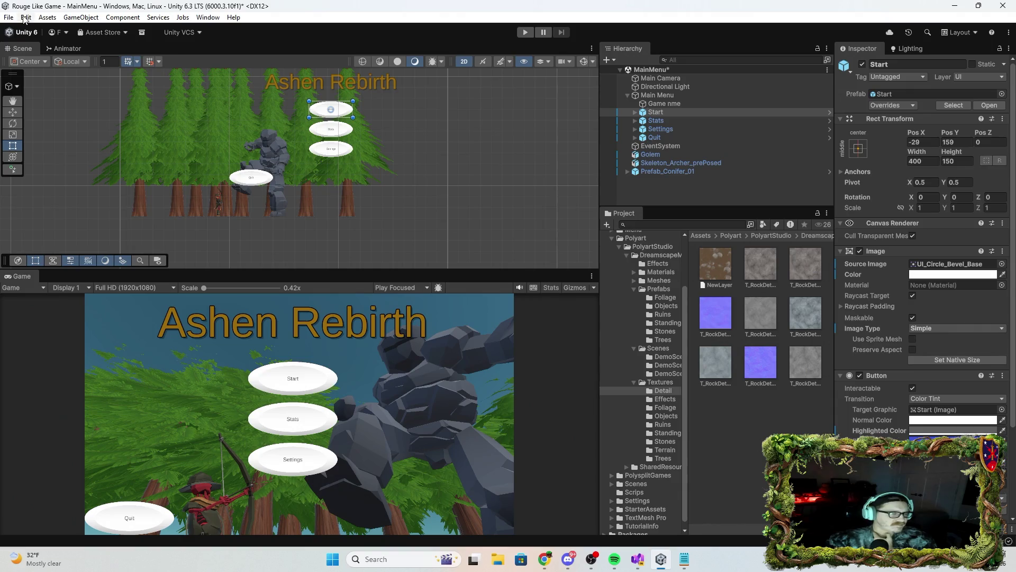
click(25, 18)
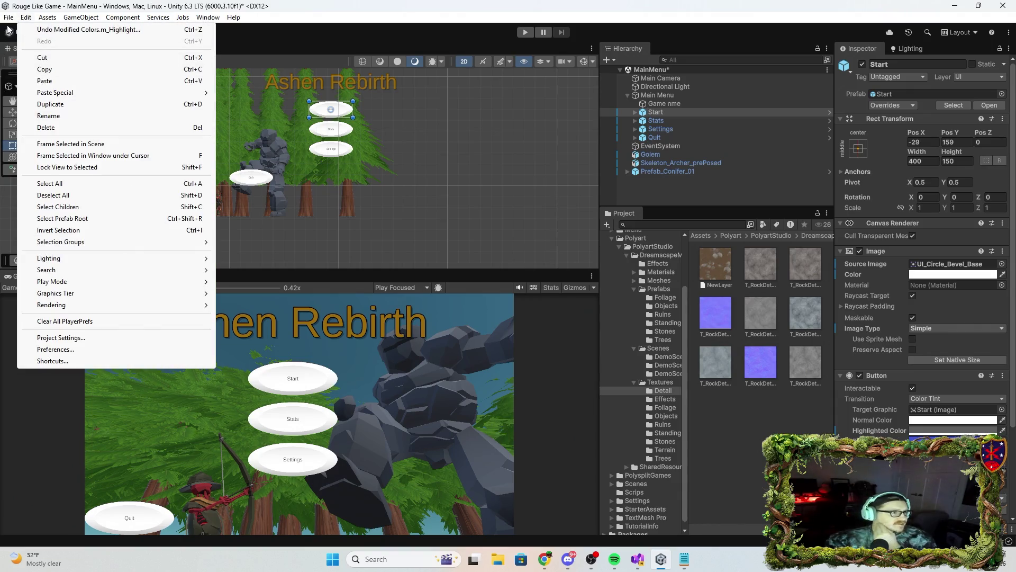
click(21, 70)
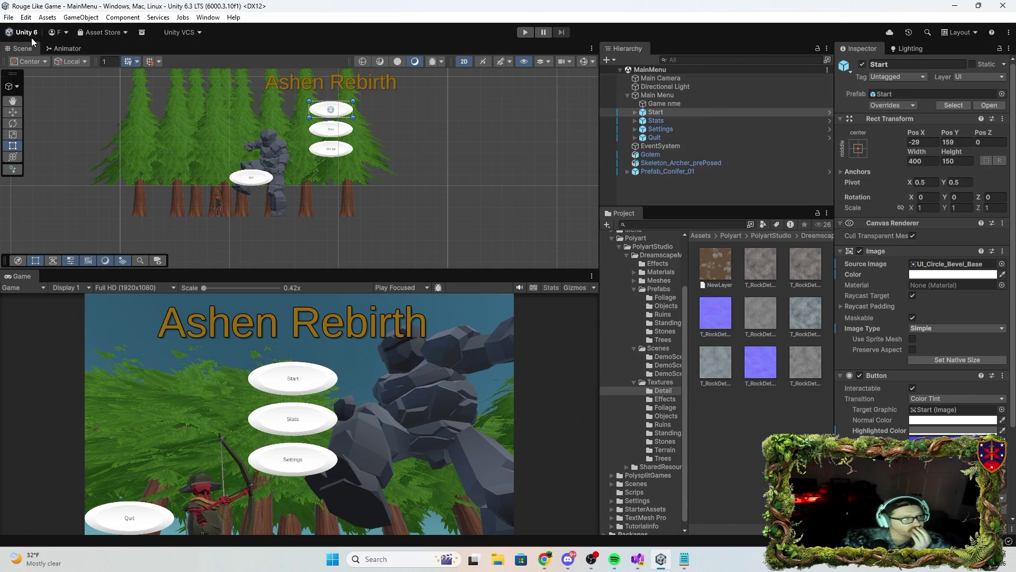
click(14, 21)
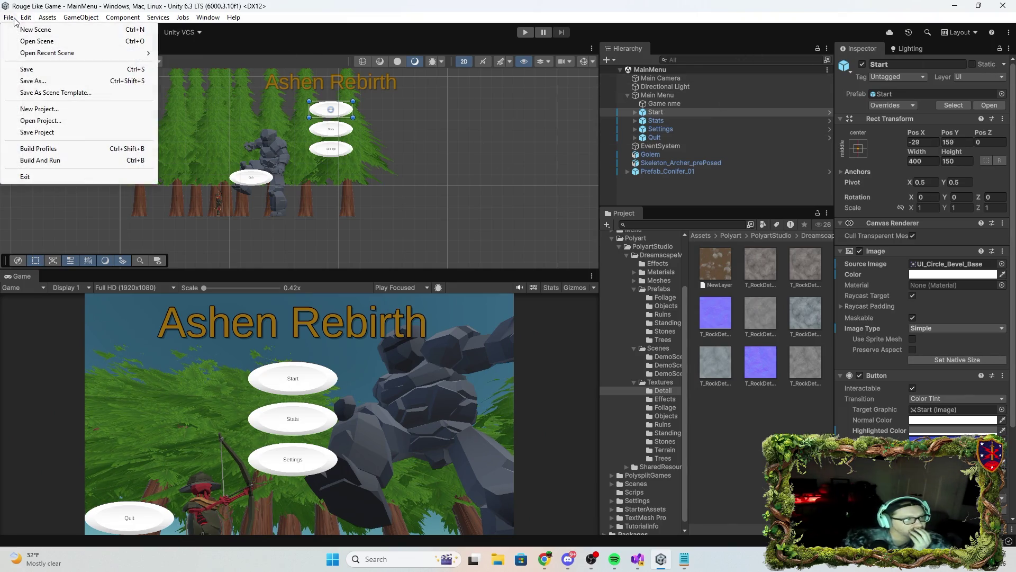
click(37, 71)
click(638, 559)
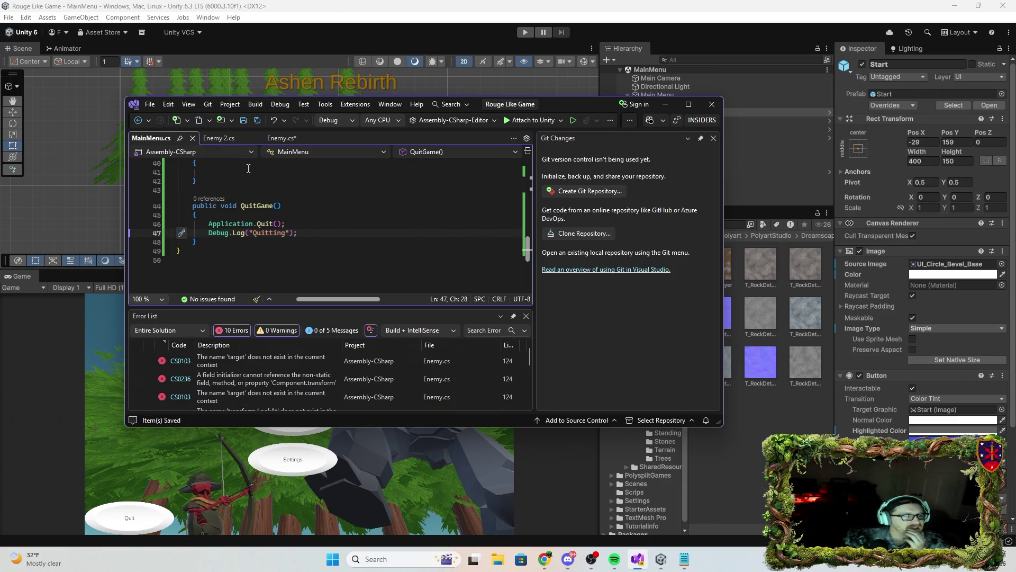
Save both Enemy 2.cs and Enemy.cs, then exit Visual Studio back to Unity's MainMenu scene.
click(223, 139)
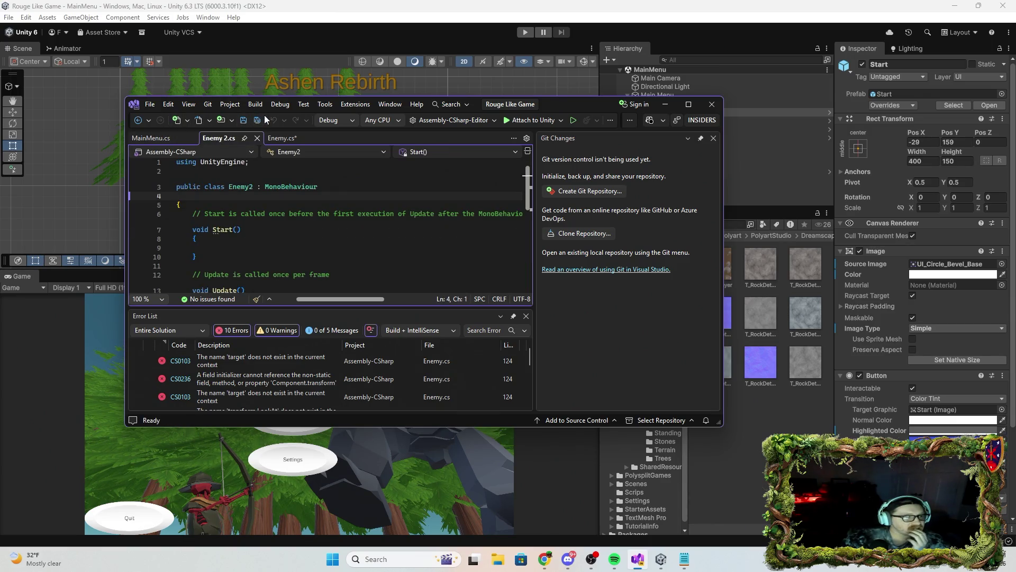
click(244, 121)
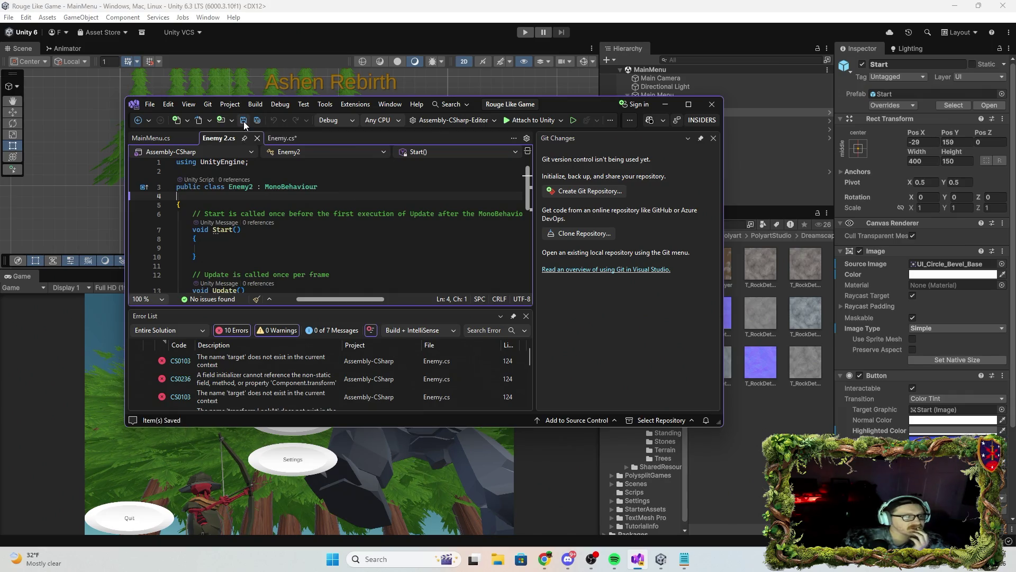
click(273, 138)
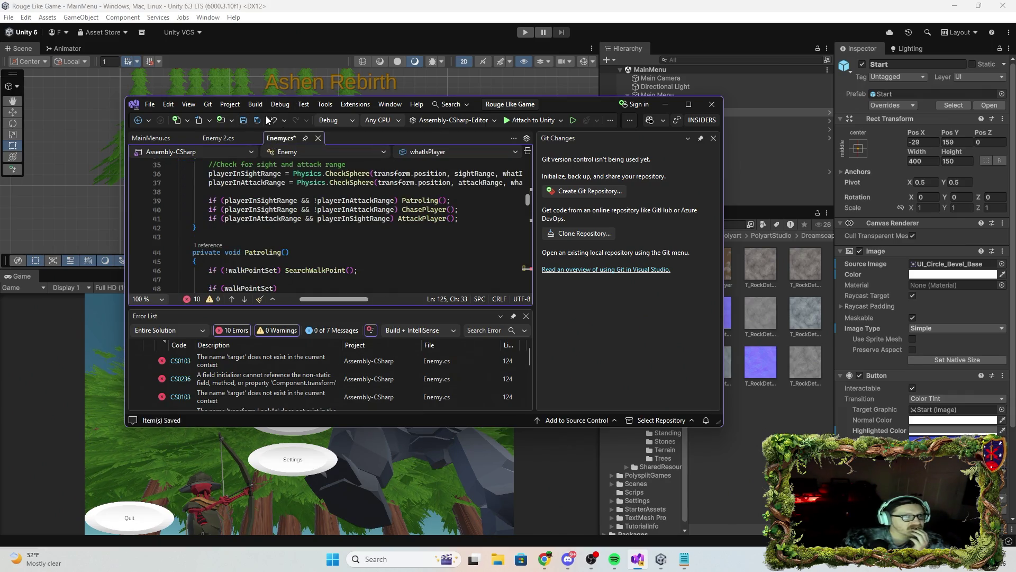
click(245, 121)
click(712, 105)
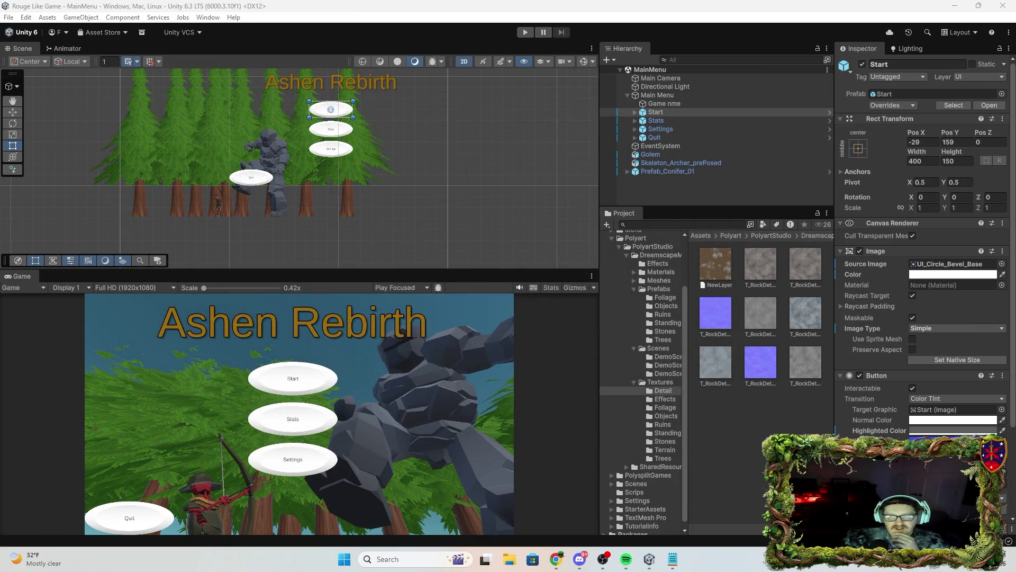